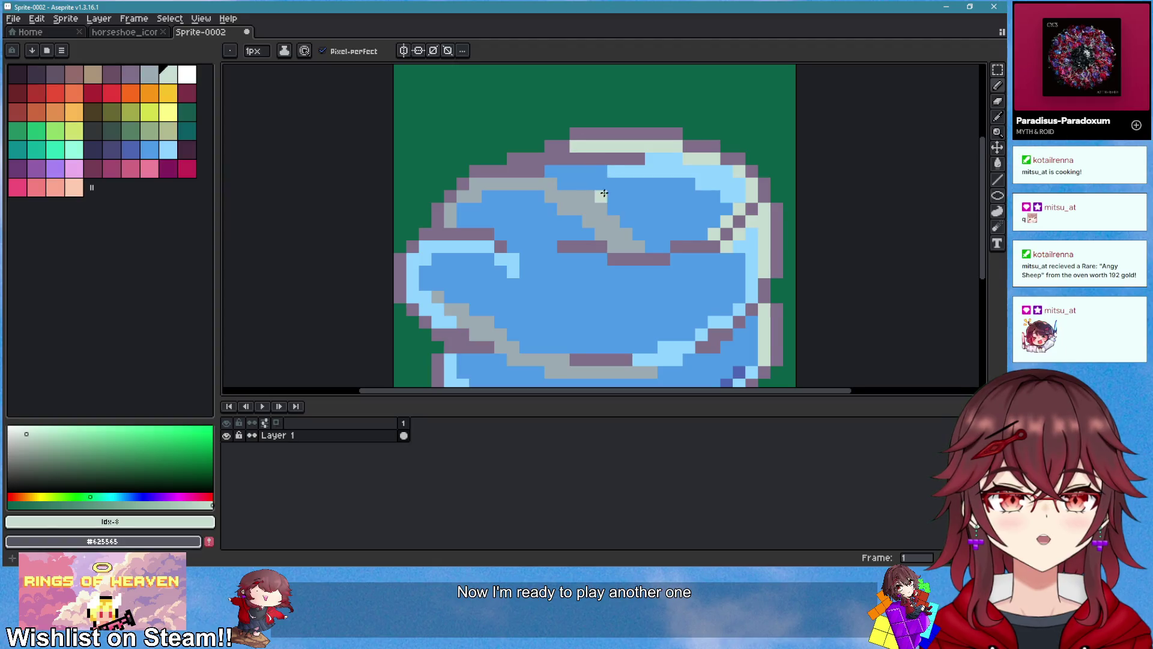
Step: Repaint one swirl pixel mid-blue and add a light-blue pixel beneath the existing one
scroll(379, 174, "down", 2)
left_click(168, 150)
scroll(515, 206, "up", 2)
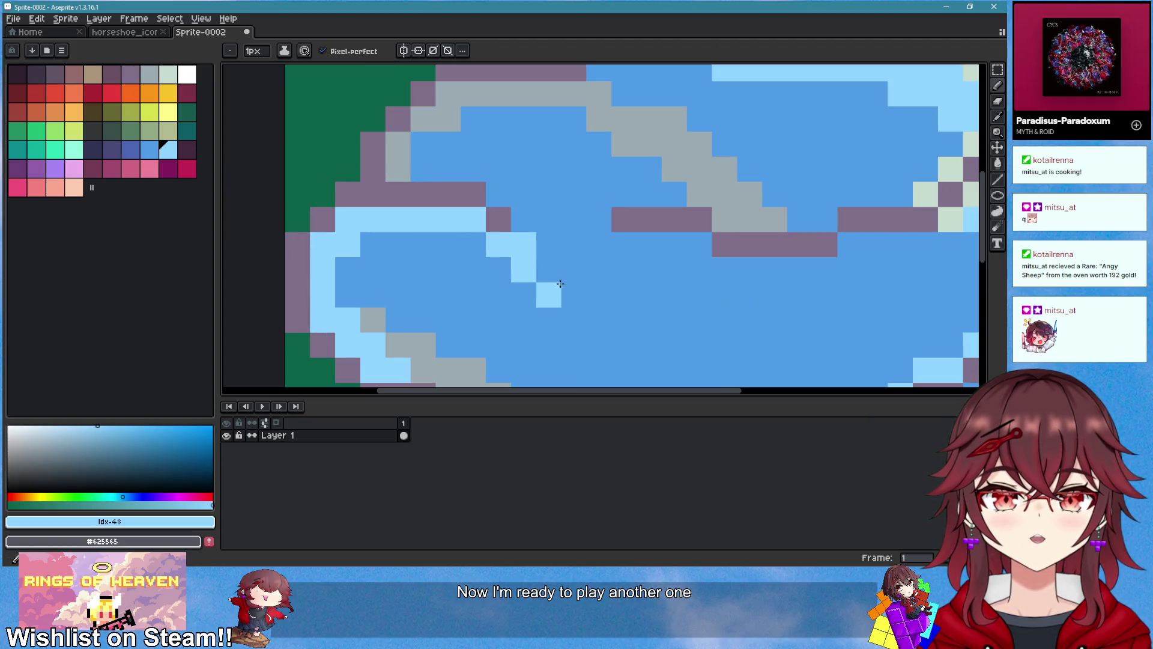
scroll(641, 316, "down", 4)
scroll(641, 316, "down", 1)
scroll(641, 250, "up", 2)
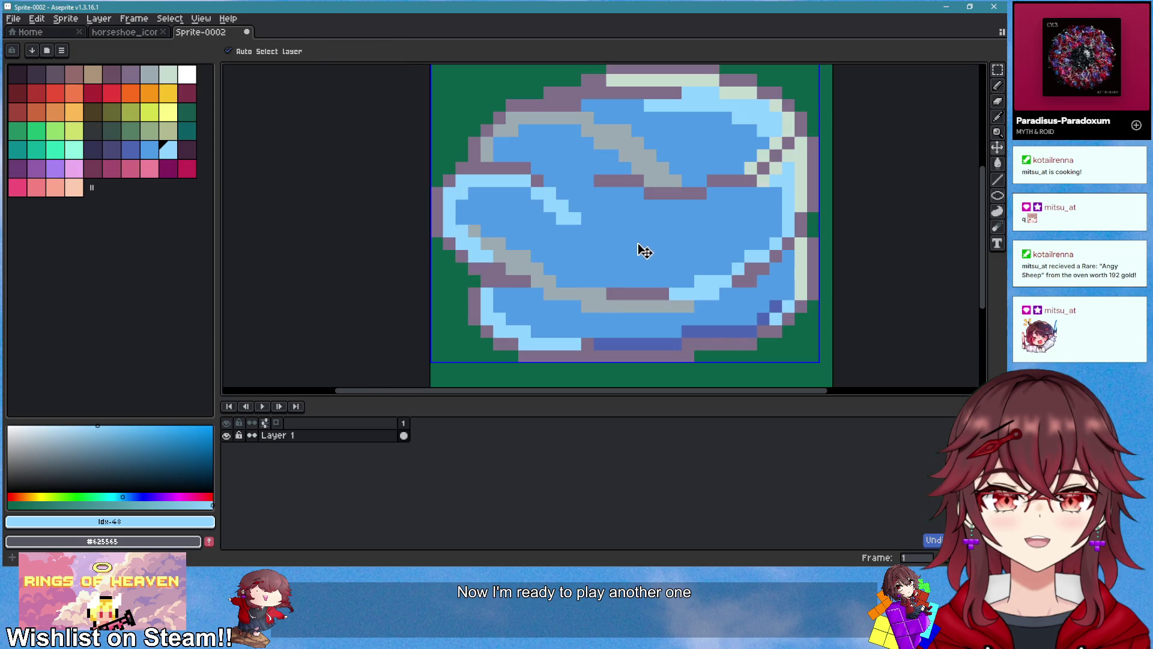
scroll(600, 226, "up", 1)
left_click(584, 214, "alt")
left_click(567, 214)
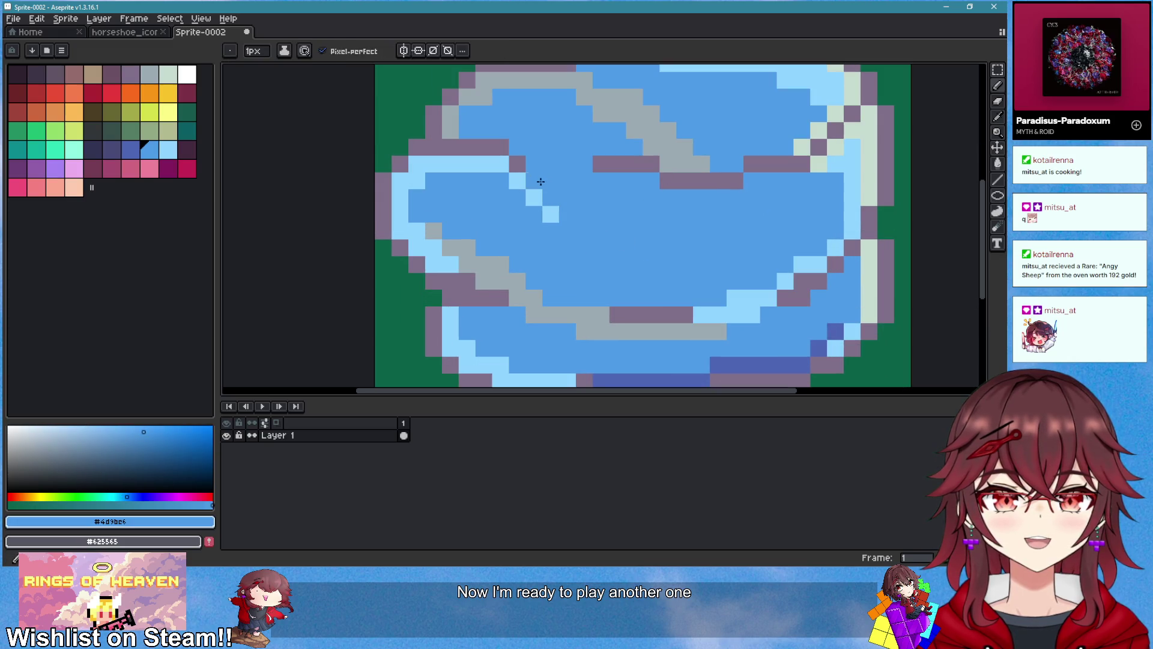
scroll(621, 220, "down", 3)
scroll(431, 187, "up", 3)
left_click(551, 203, "alt")
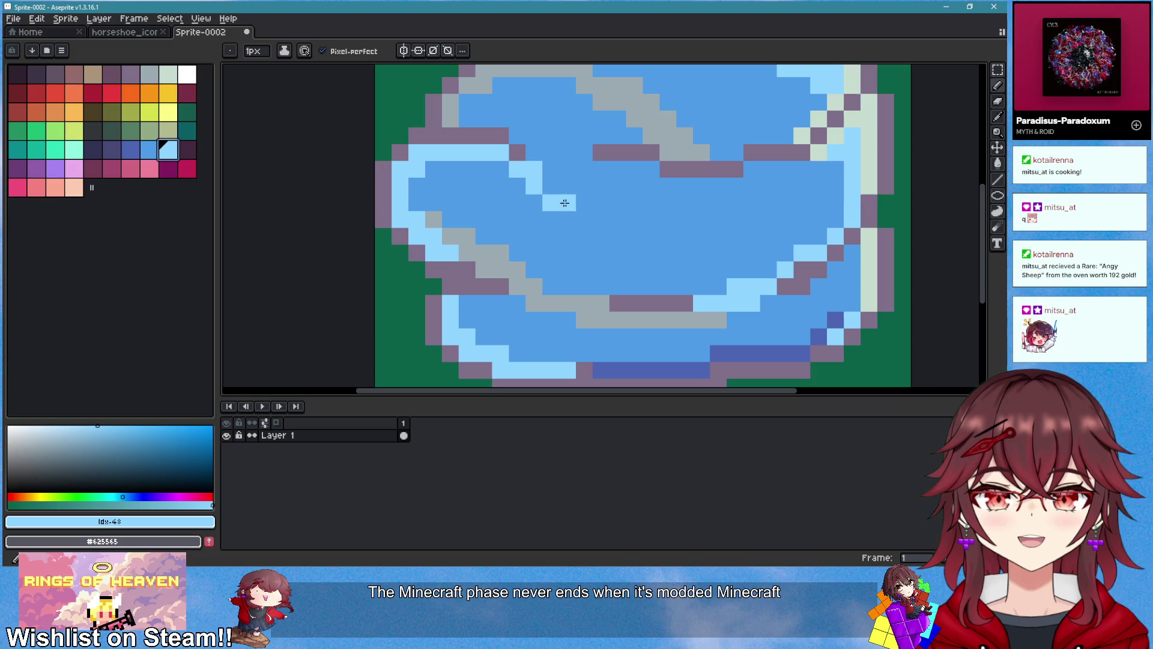
left_click(551, 219)
Step: Paint short light-blue pixel rows into the swirl, extending one further left, then recentre the sprite
scroll(548, 225, "down", 4)
scroll(558, 234, "up", 1)
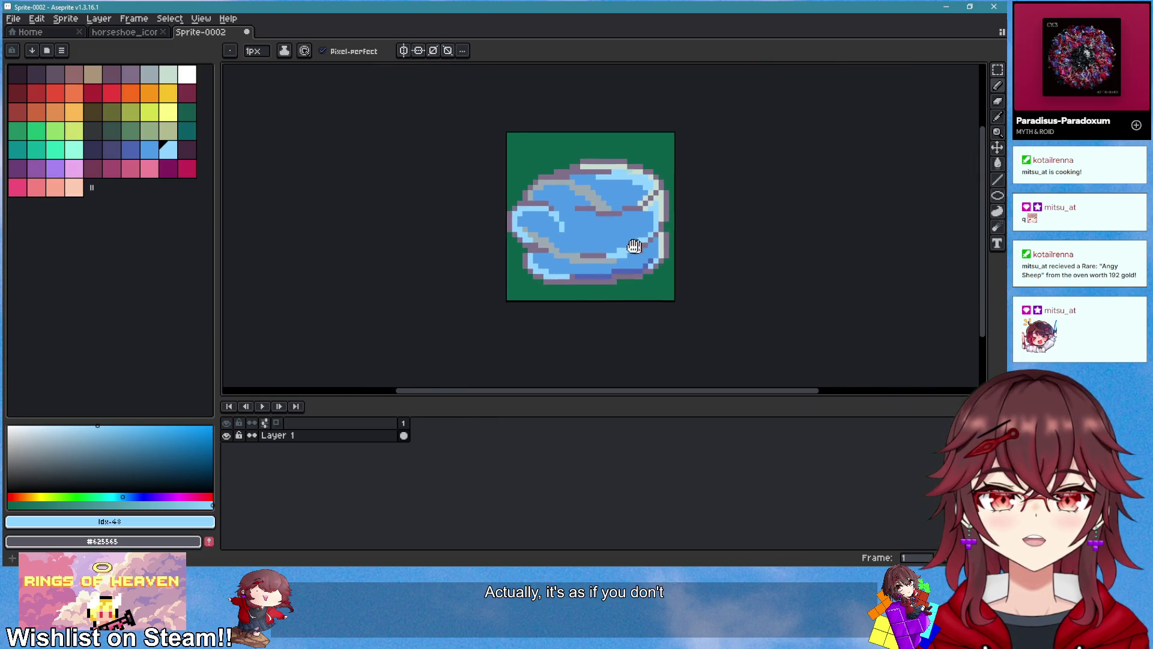
scroll(598, 254, "up", 3)
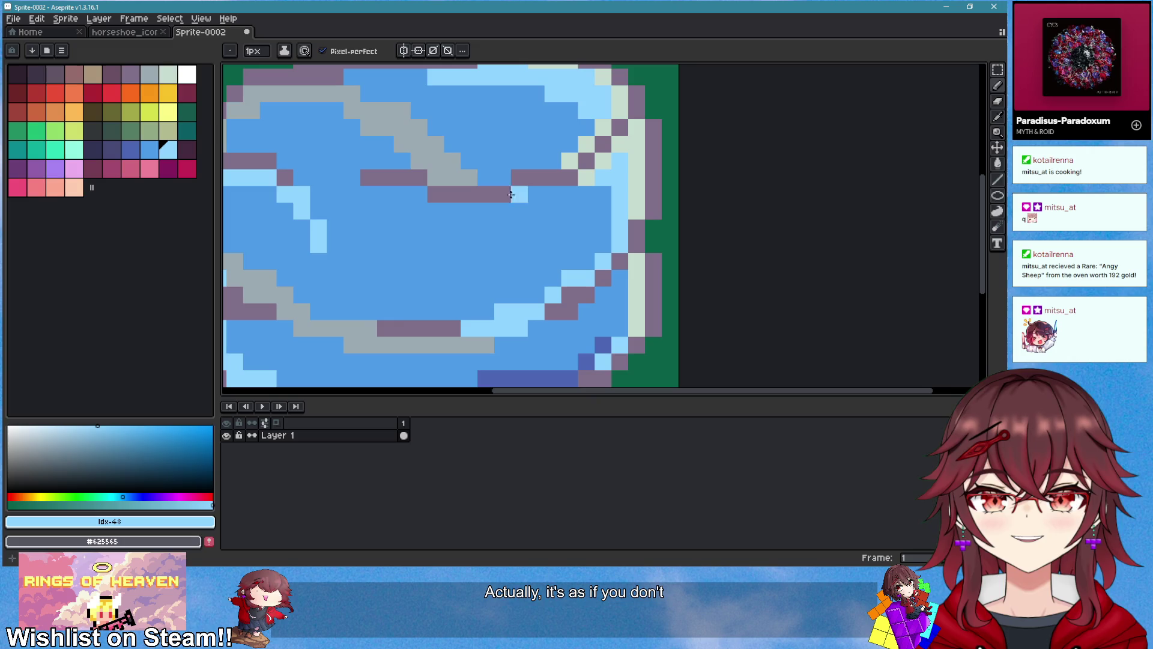
left_click_drag(519, 194, 587, 196)
scroll(586, 195, "down", 3)
scroll(528, 214, "up", 2)
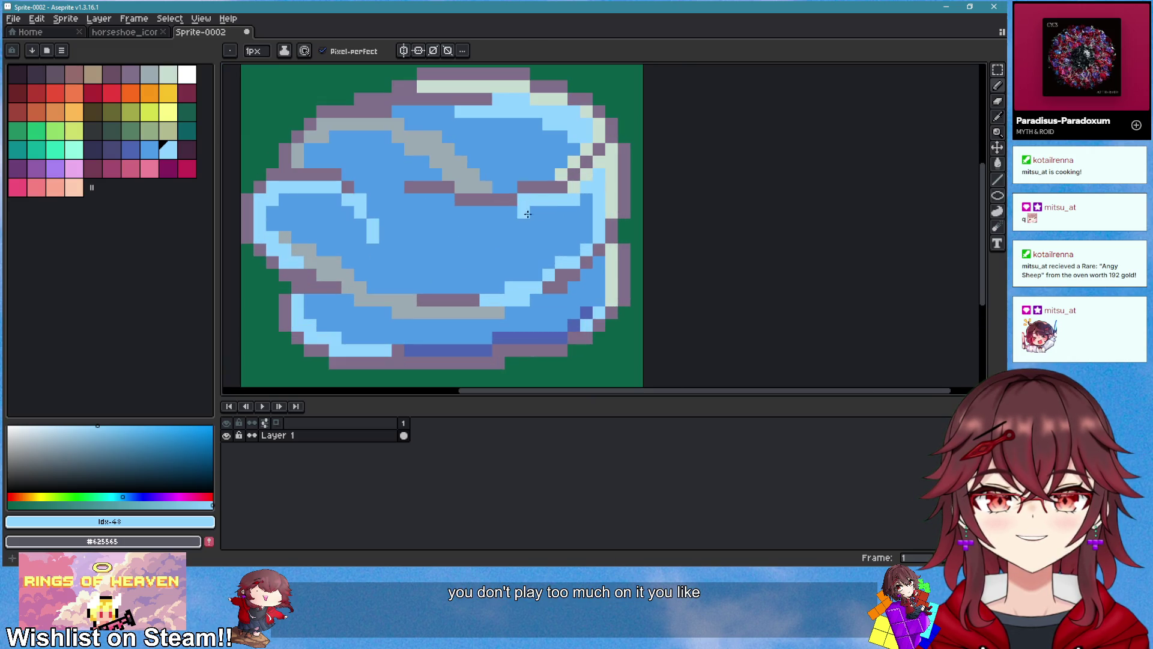
left_click_drag(480, 212, 456, 211)
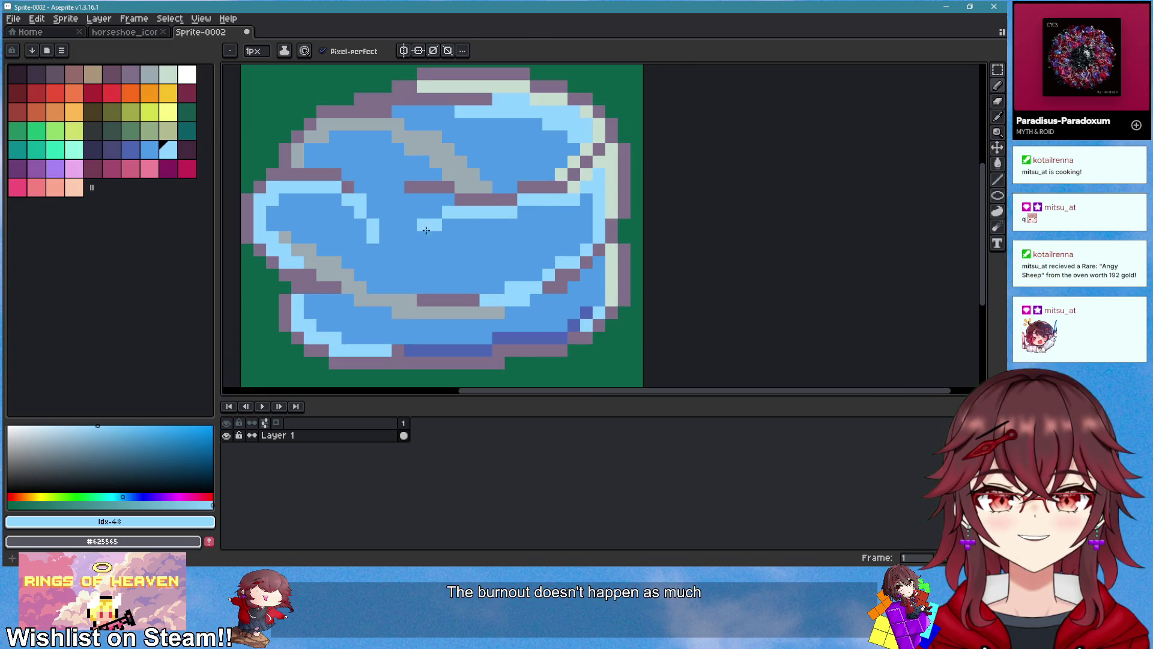
scroll(423, 234, "down", 2)
scroll(629, 257, "down", 1)
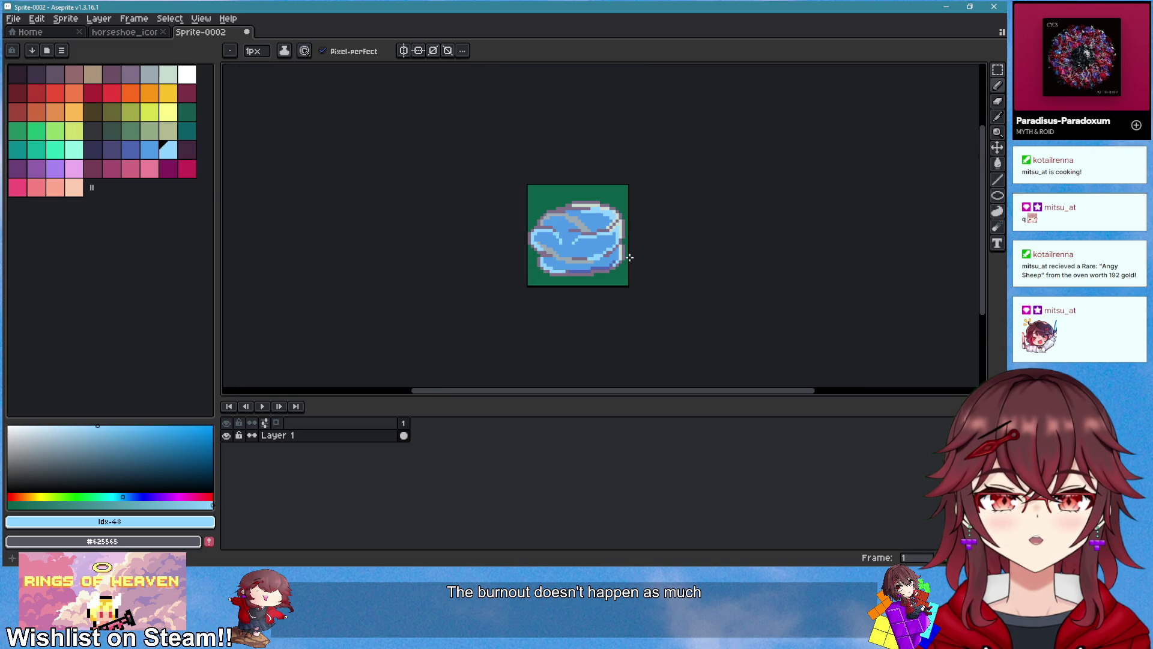
scroll(623, 257, "up", 2)
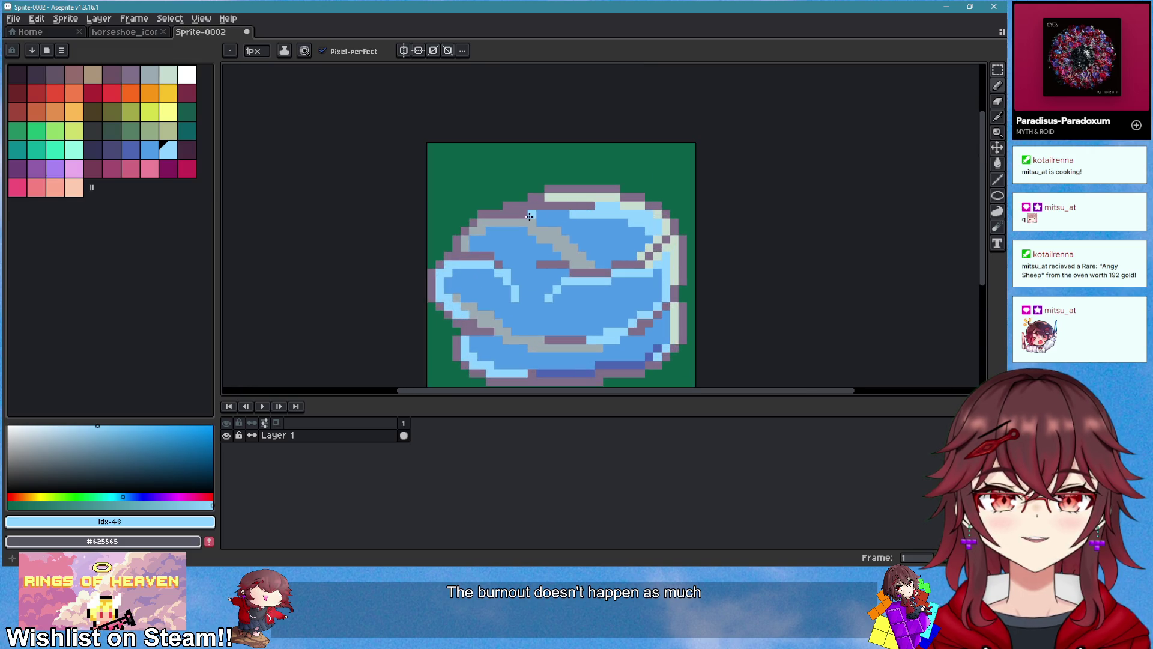
scroll(526, 218, "up", 2)
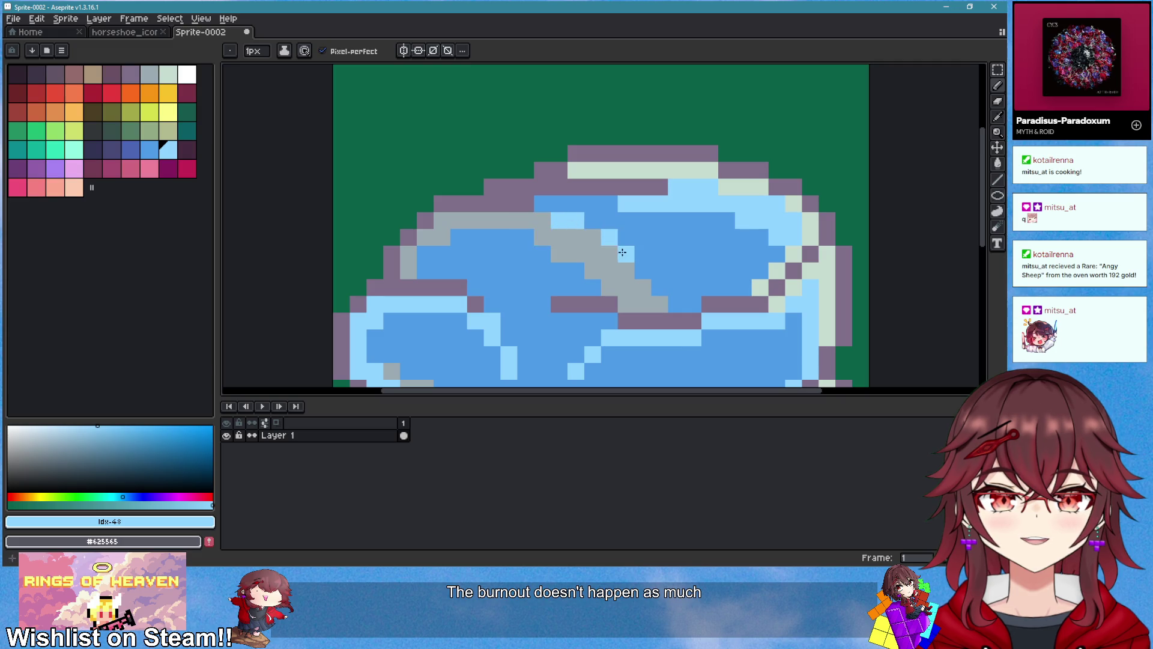
scroll(661, 289, "down", 5)
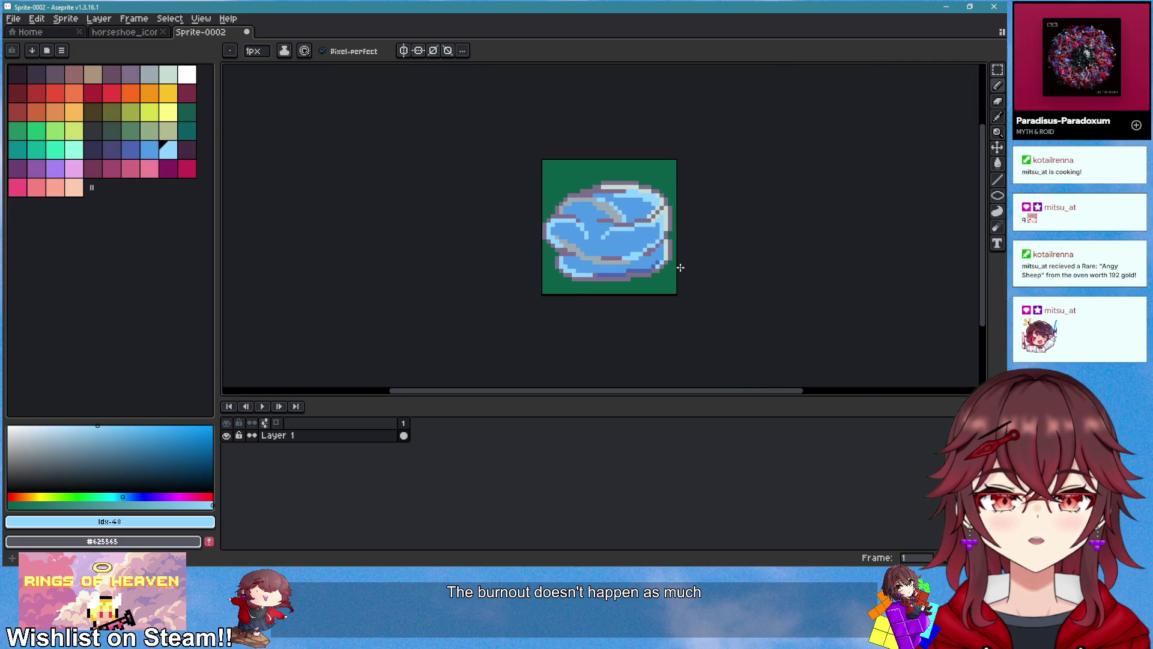
left_click_drag(681, 269, 533, 206)
scroll(533, 206, "up", 3)
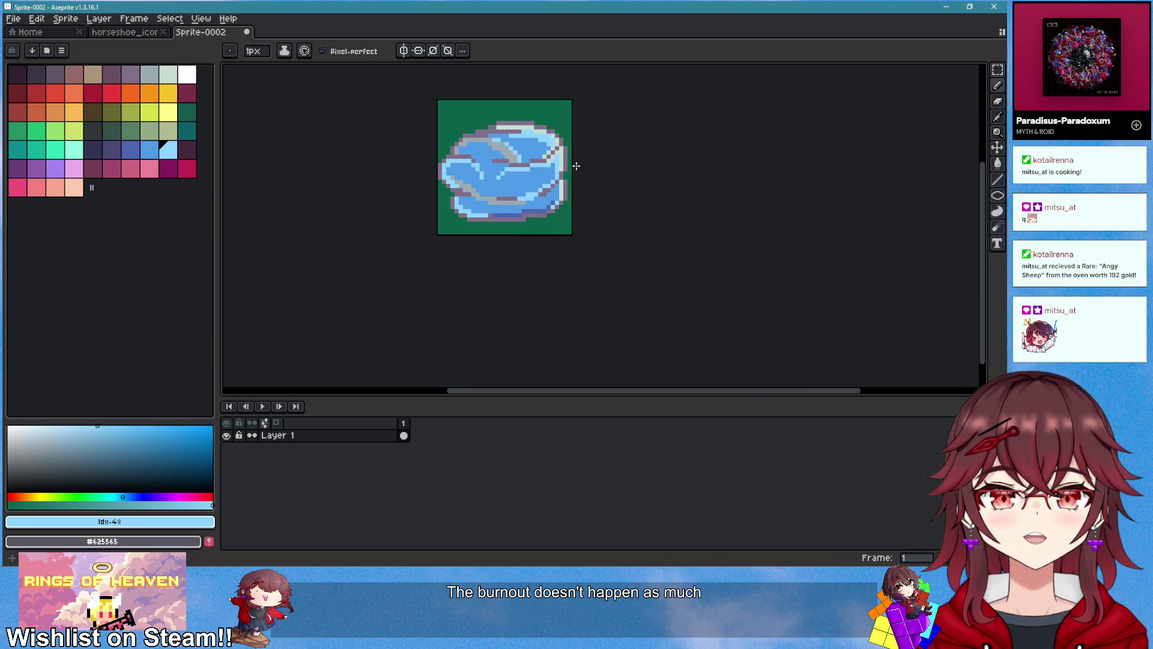
scroll(554, 165, "up", 1)
scroll(467, 176, "up", 2)
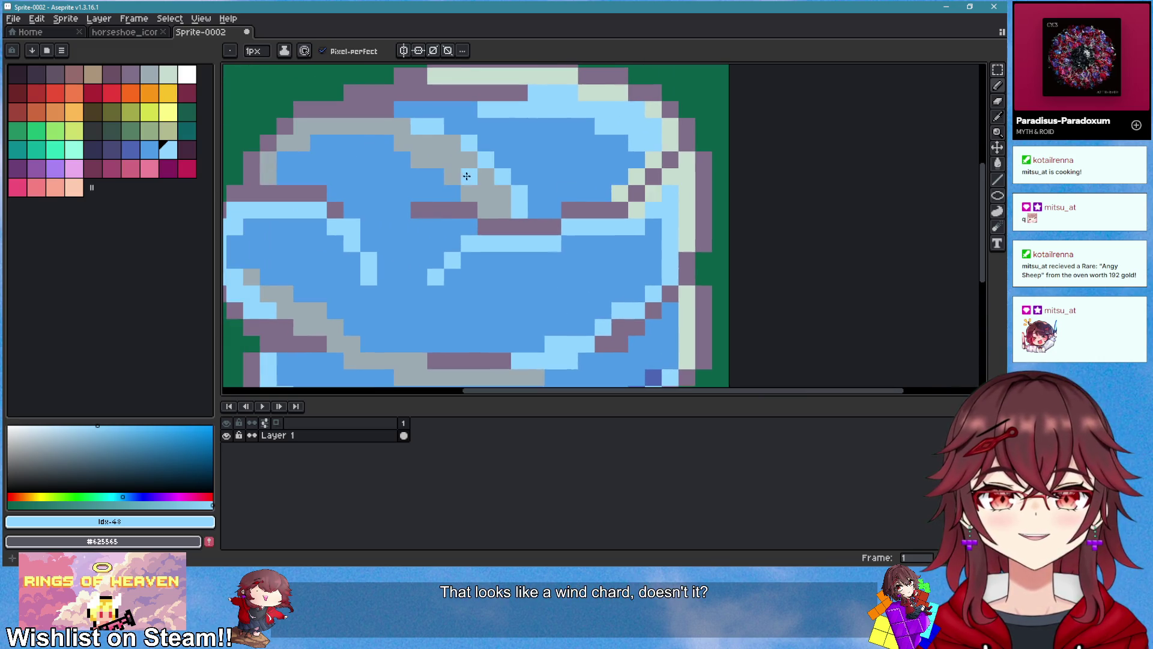
Step: Sample grey #9babb2 from the outline and bucket-fill the purple cells along the left edge
key("i")
left_click(411, 124)
key("g")
left_click(373, 110)
left_click_drag(337, 147, 514, 138)
left_click(429, 168)
left_click(429, 149)
left_click(455, 184)
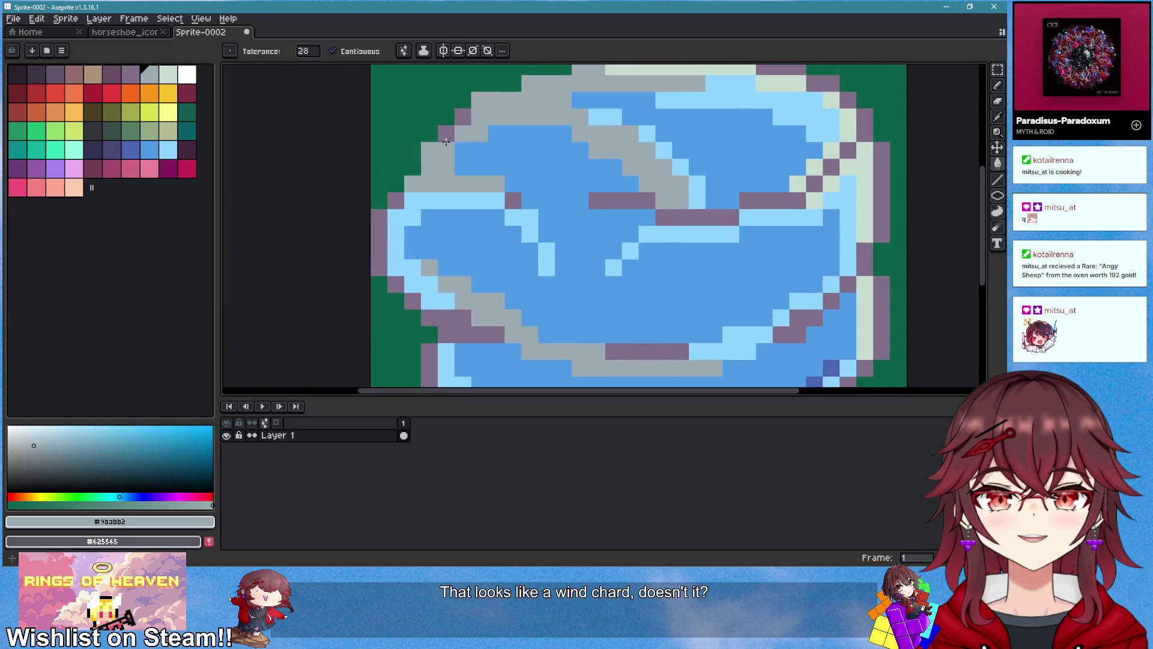
left_click(396, 200)
left_click(379, 240)
left_click(396, 285)
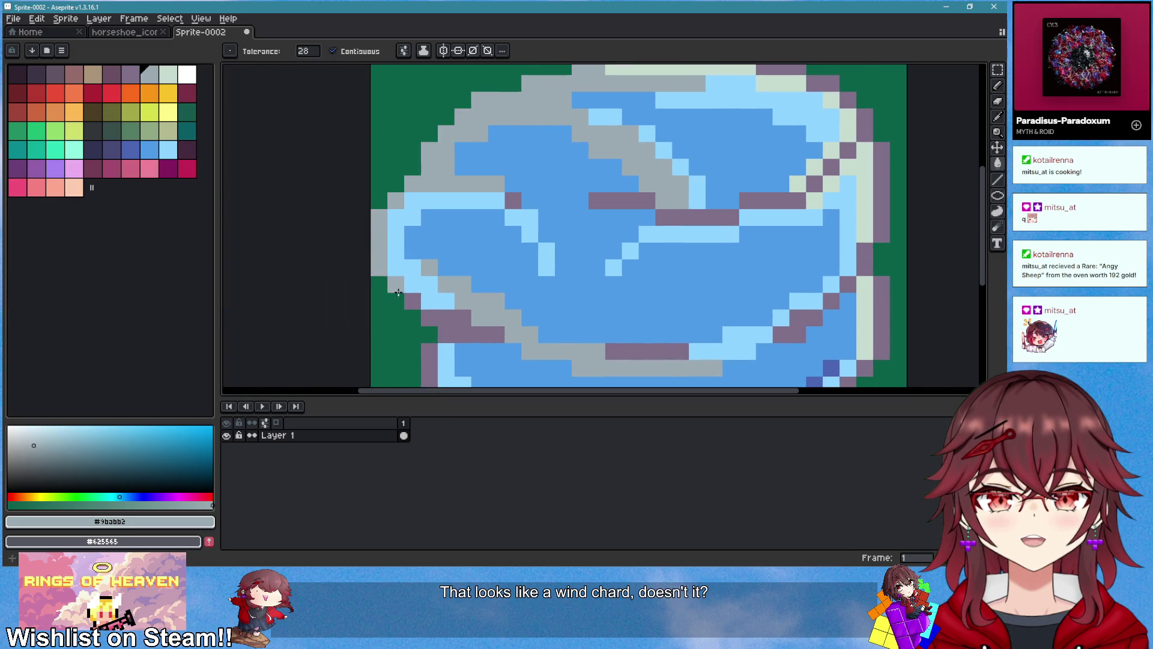
left_click(424, 313)
Step: Fill the remaining purple left-edge cells and the bottom outline grey
left_click_drag(424, 314, 349, 190)
left_click(355, 262)
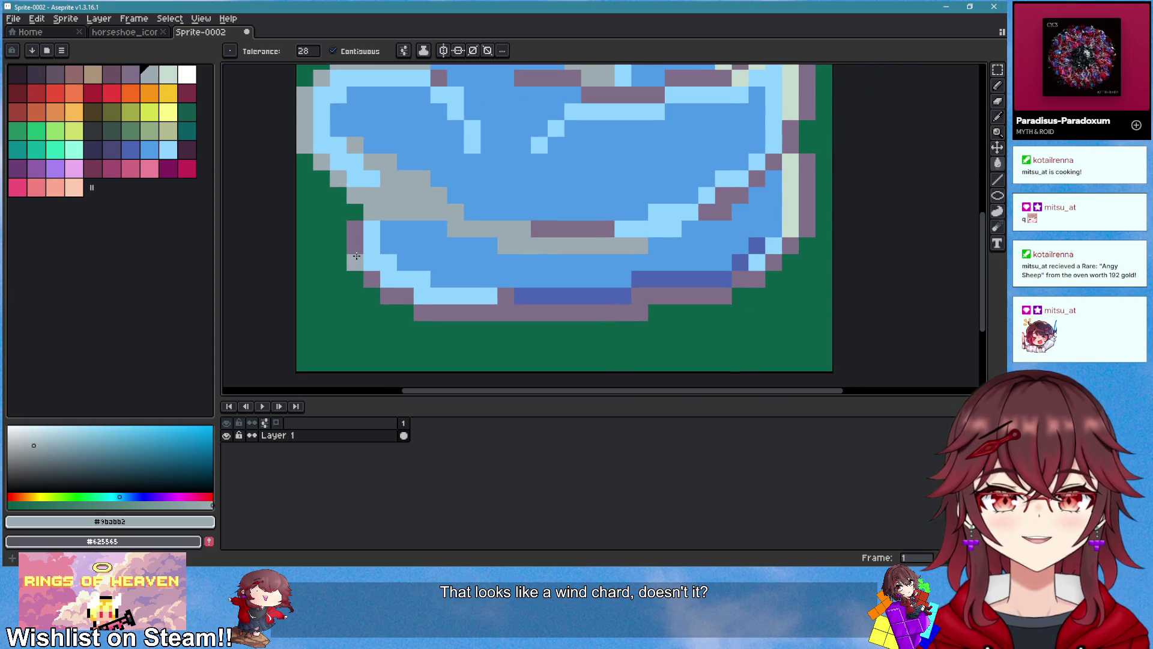
left_click(355, 238)
left_click(372, 280)
left_click(388, 296)
left_click(423, 313)
left_click_drag(423, 312, 282, 366)
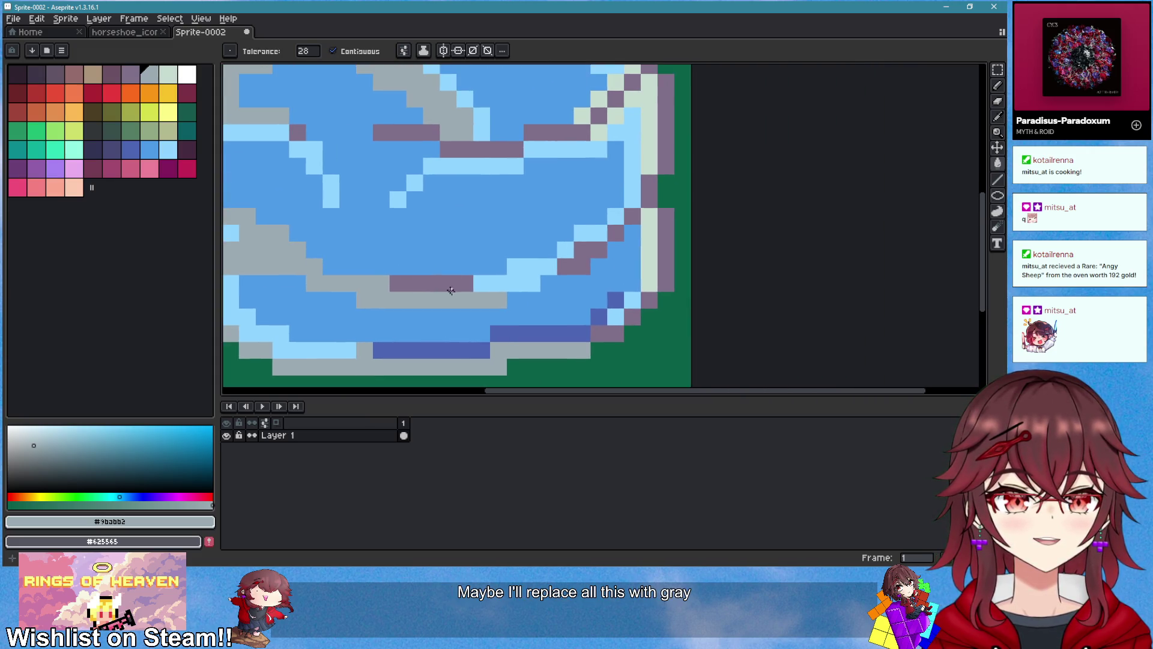
left_click(429, 282)
Step: Fill the upper-left, top-right and right-edge purple strips grey, undoing one accidental fill
left_click_drag(484, 148, 565, 226)
left_click(380, 210)
left_click(474, 210)
left_click(561, 226)
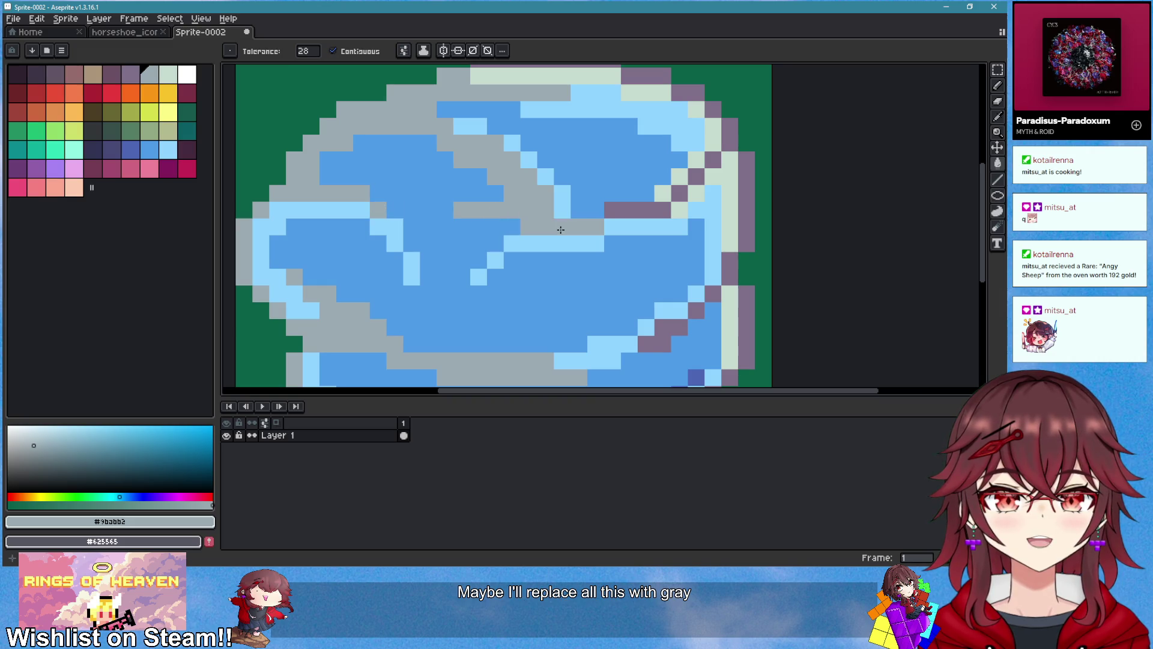
left_click(657, 75)
left_click(688, 93)
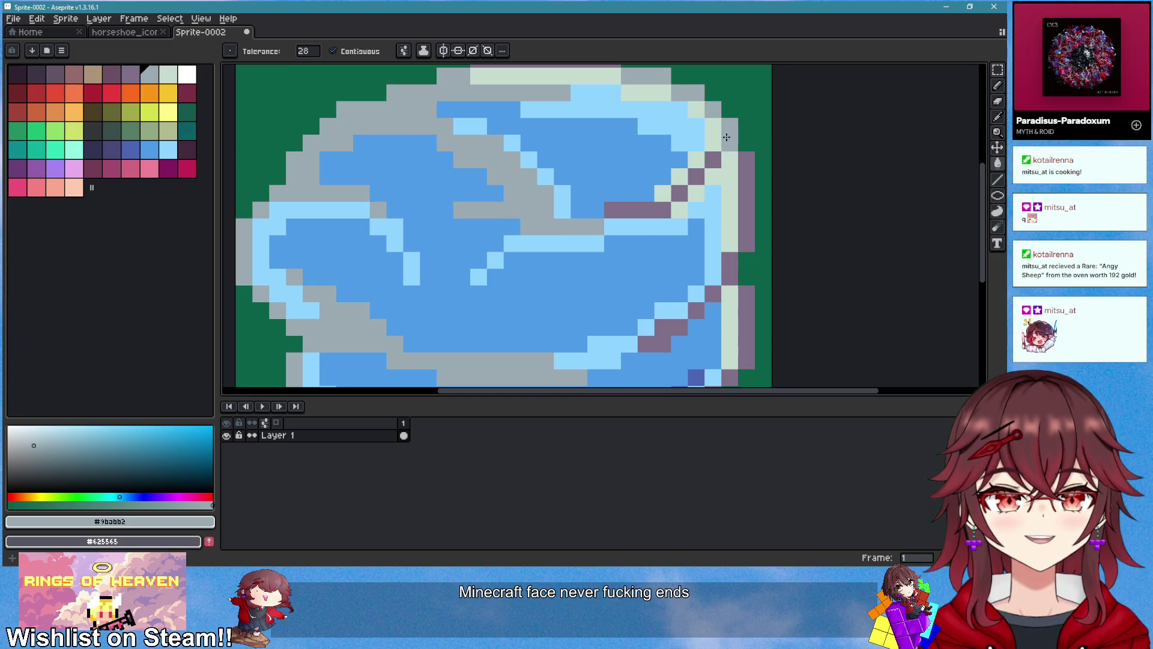
left_click(729, 180)
key("ctrl+z")
left_click(713, 160)
left_click(696, 176)
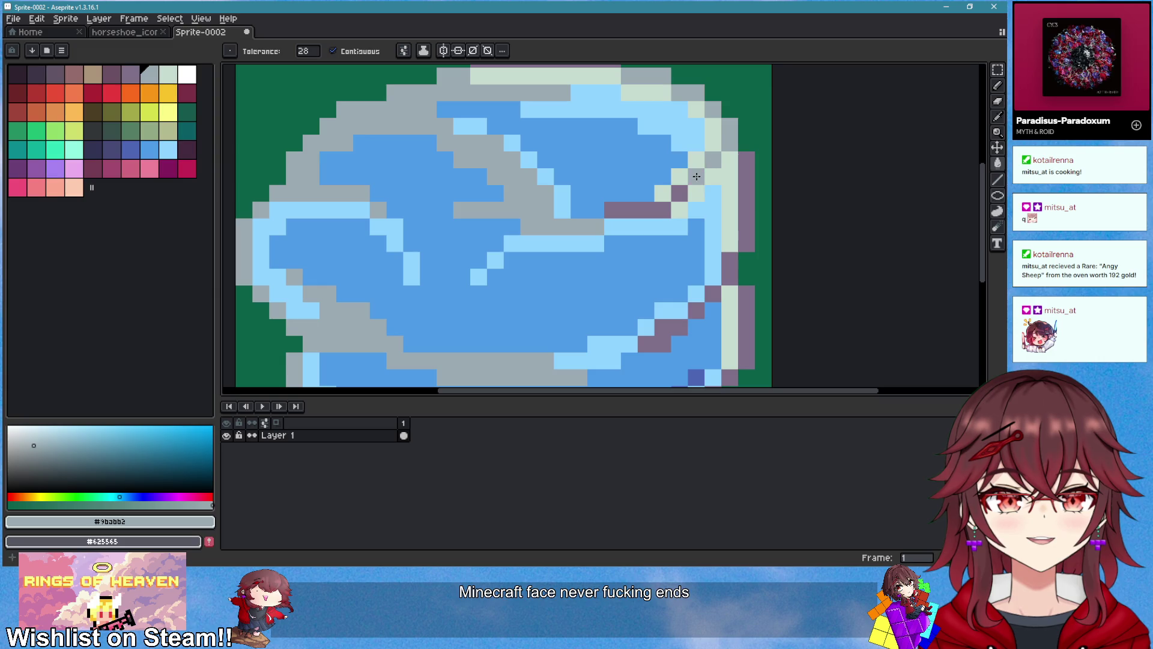
left_click(645, 211)
left_click(747, 199)
left_click(730, 259)
Step: Fill the last purple right-side step, column and top strip grey, then sample the pale highlight
left_click_drag(731, 259, 700, 110)
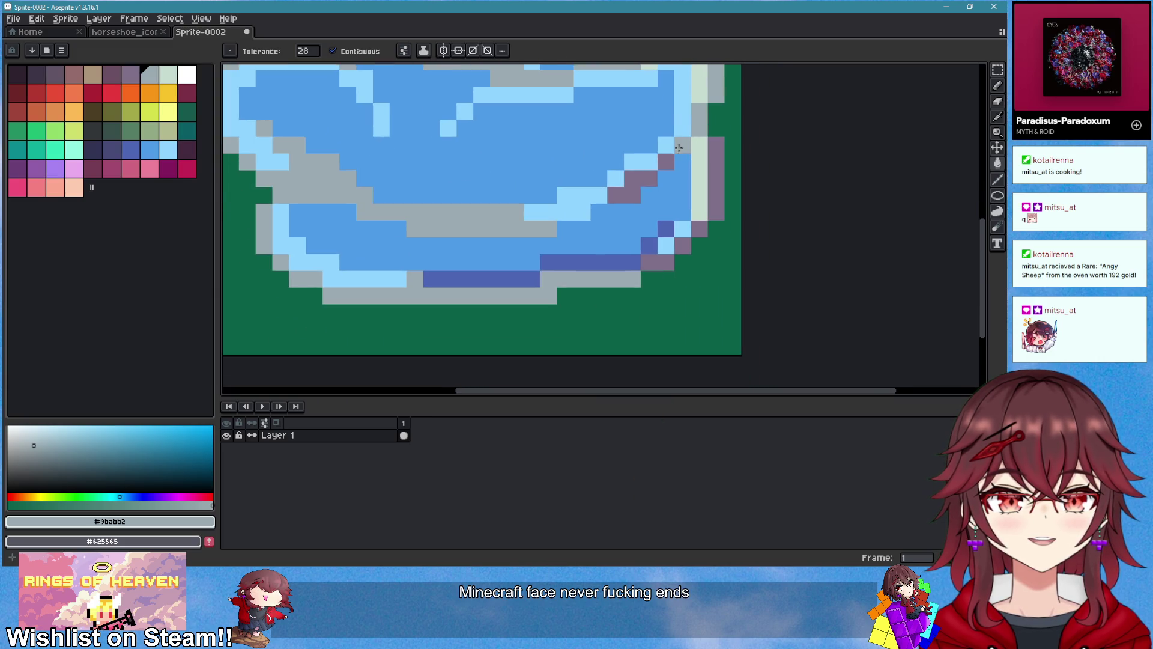
left_click(633, 181)
left_click(697, 231)
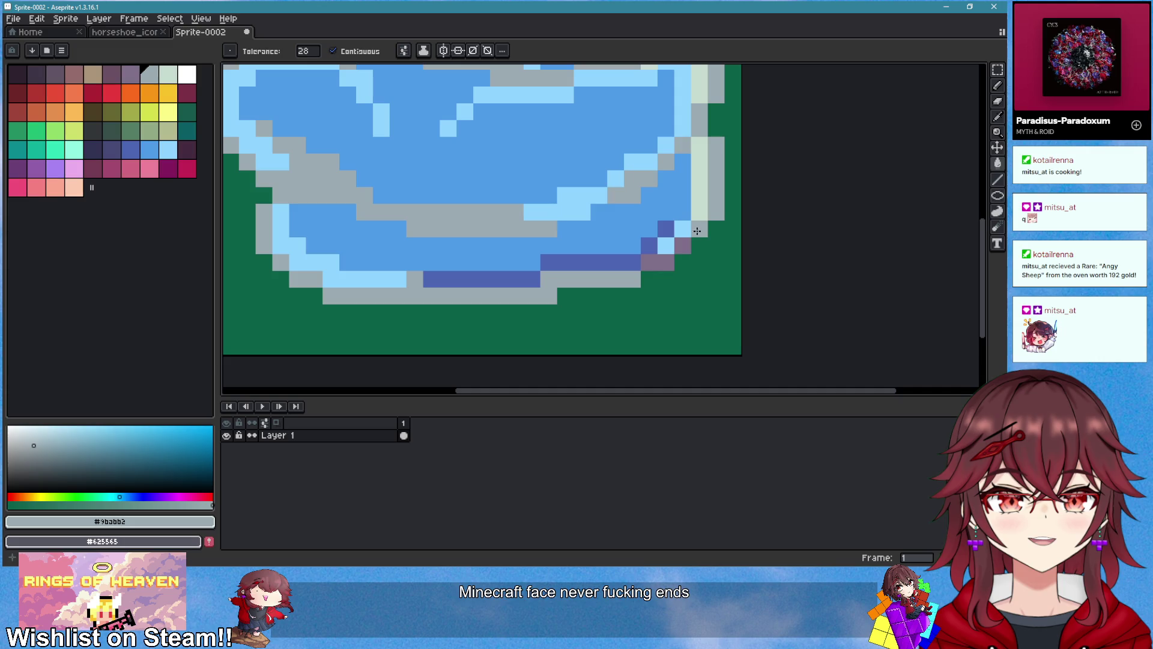
left_click(677, 256)
scroll(685, 253, "down", 6)
scroll(695, 247, "up", 4)
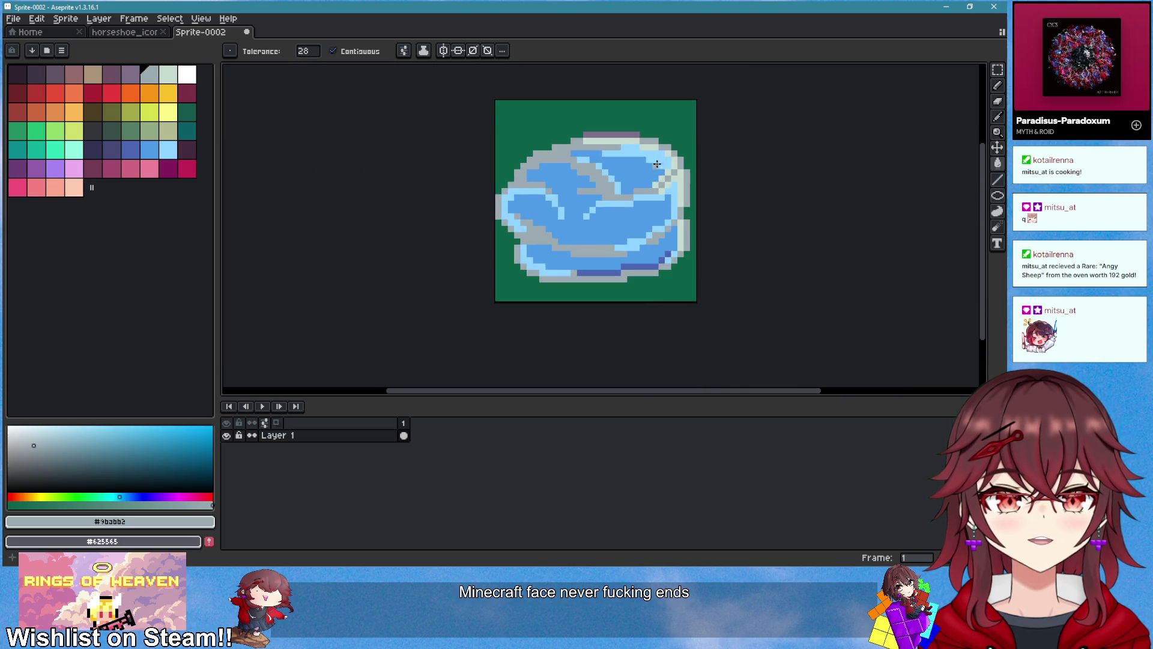
scroll(657, 164, "up", 2)
left_click(580, 134)
scroll(698, 188, "down", 3)
scroll(713, 207, "up", 3)
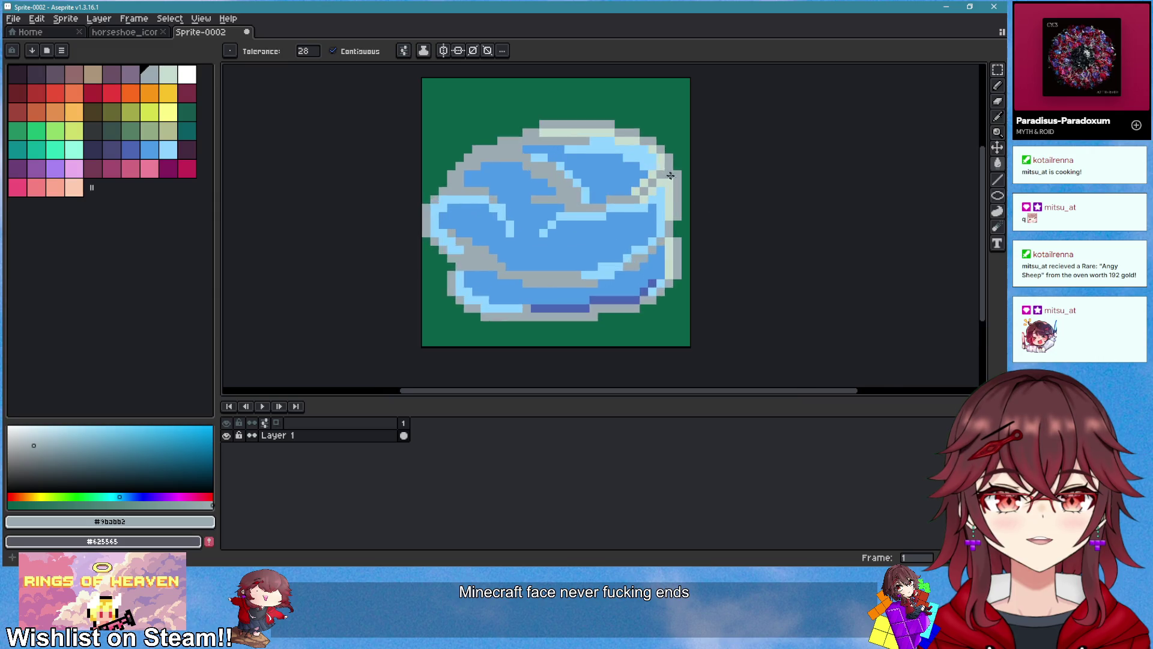
key("i")
left_click(579, 127)
Step: Add white highlight pixels to the swirl
left_click(190, 79)
key("g")
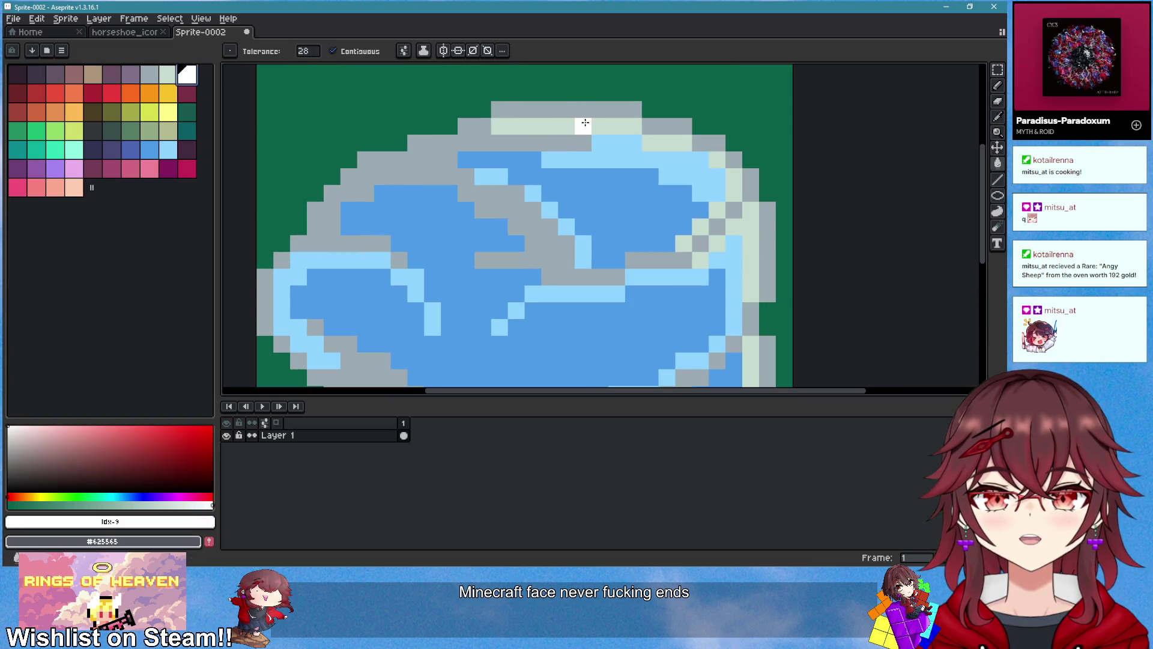
left_click(533, 114)
left_click_drag(533, 114, 649, 114)
key("b")
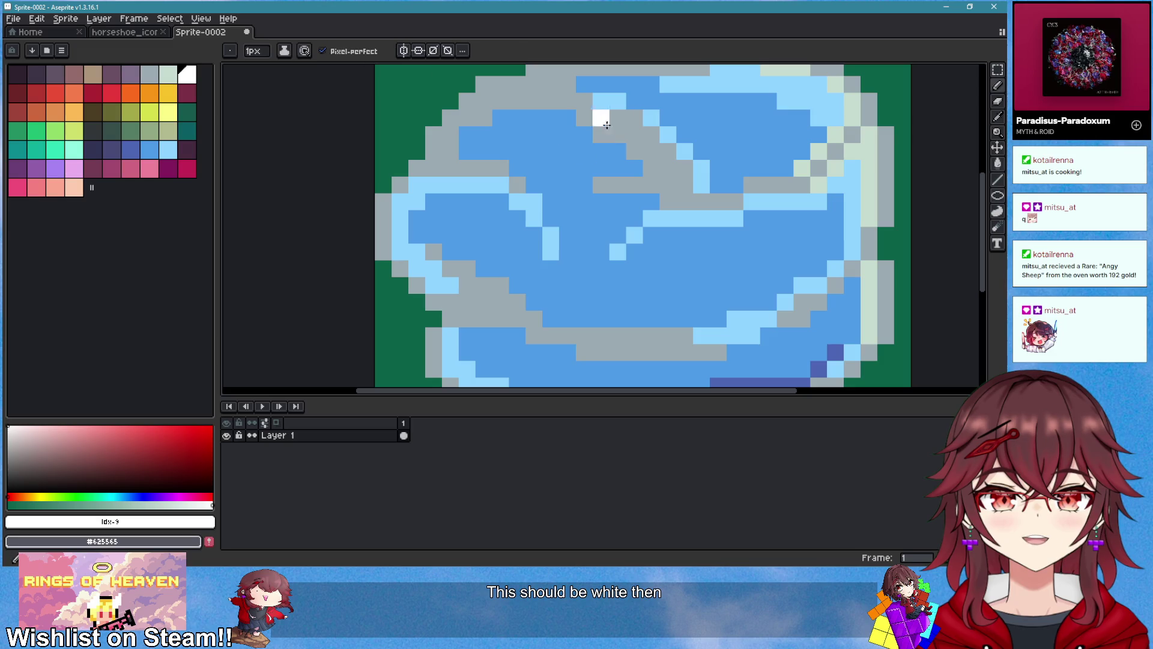
left_click(635, 118)
left_click(651, 135)
Step: Draw a dark-blue #4d65b4 line along the icon's bottom edge
scroll(685, 184, "down", 3)
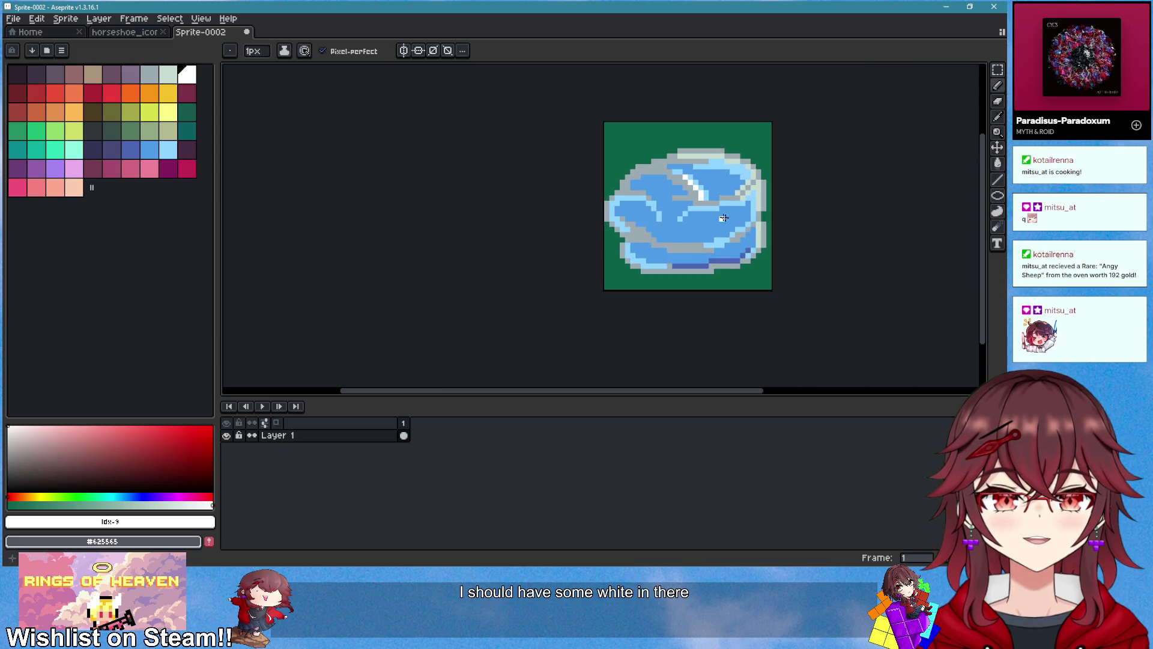
scroll(642, 235, "up", 4)
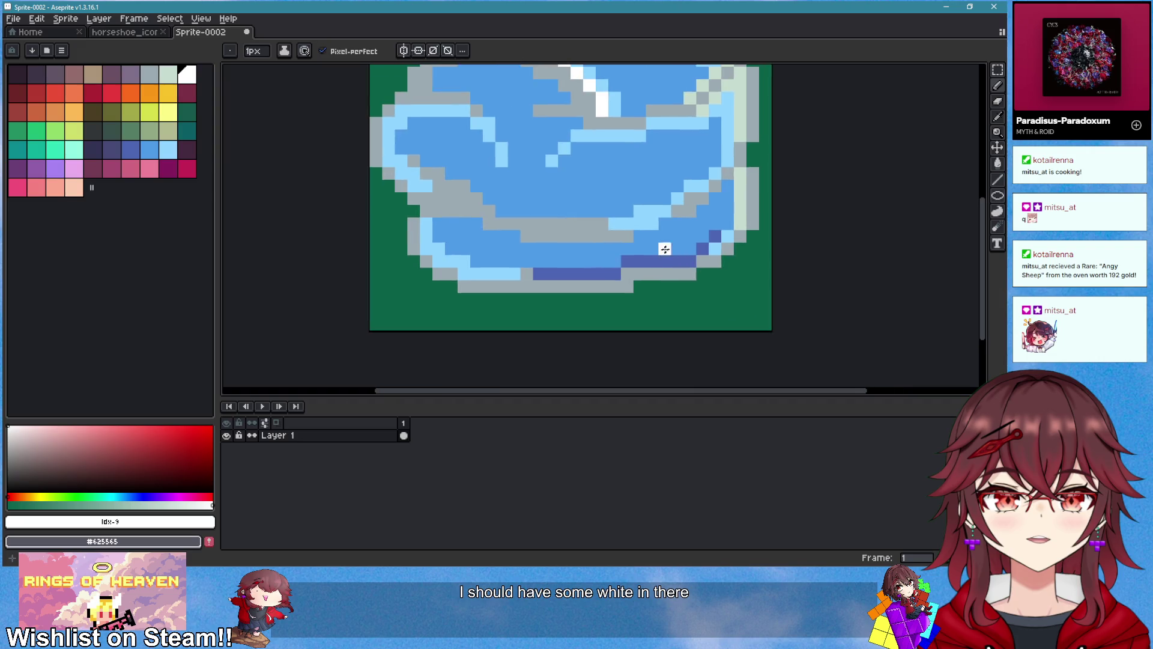
left_click(640, 259, "alt")
scroll(634, 259, "up", 1)
mouse_move(543, 307)
left_mouse_down()
mouse_move(436, 303)
mouse_move(425, 287)
mouse_move(387, 282)
mouse_move(477, 283)
left_mouse_up()
left_click(394, 255, "alt")
scroll(476, 283, "down", 2)
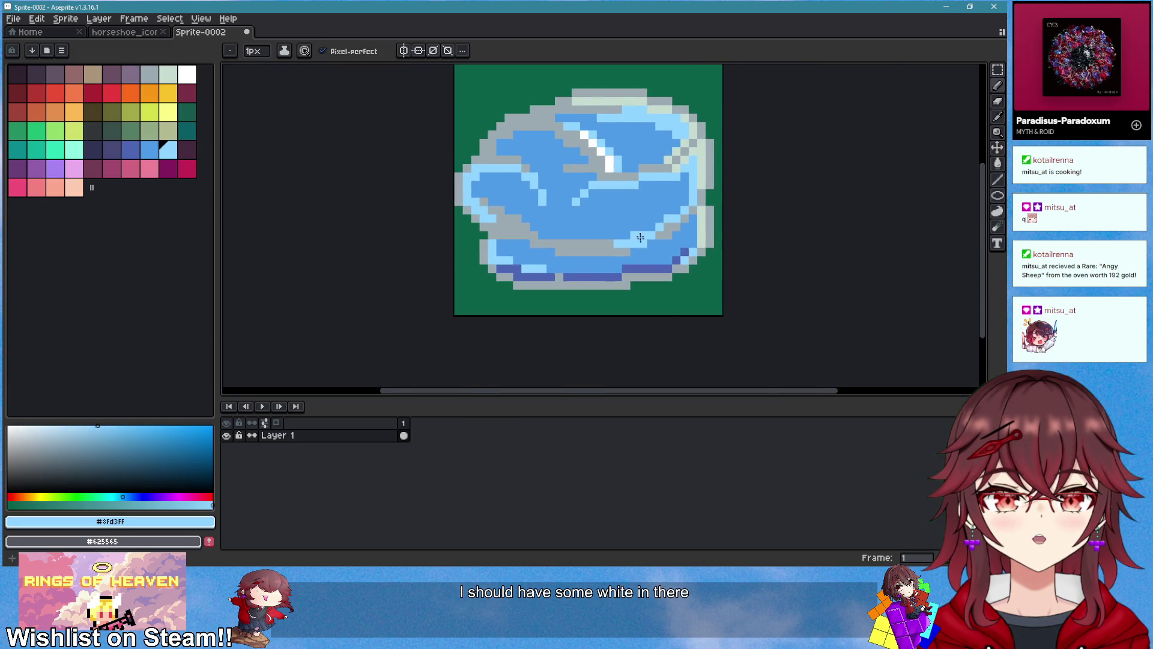
scroll(617, 146, "up", 1)
Step: Paint white highlights along the top rim and down the right rim
left_click(618, 146, "alt")
left_click_drag(658, 163, 619, 219)
left_click(591, 164)
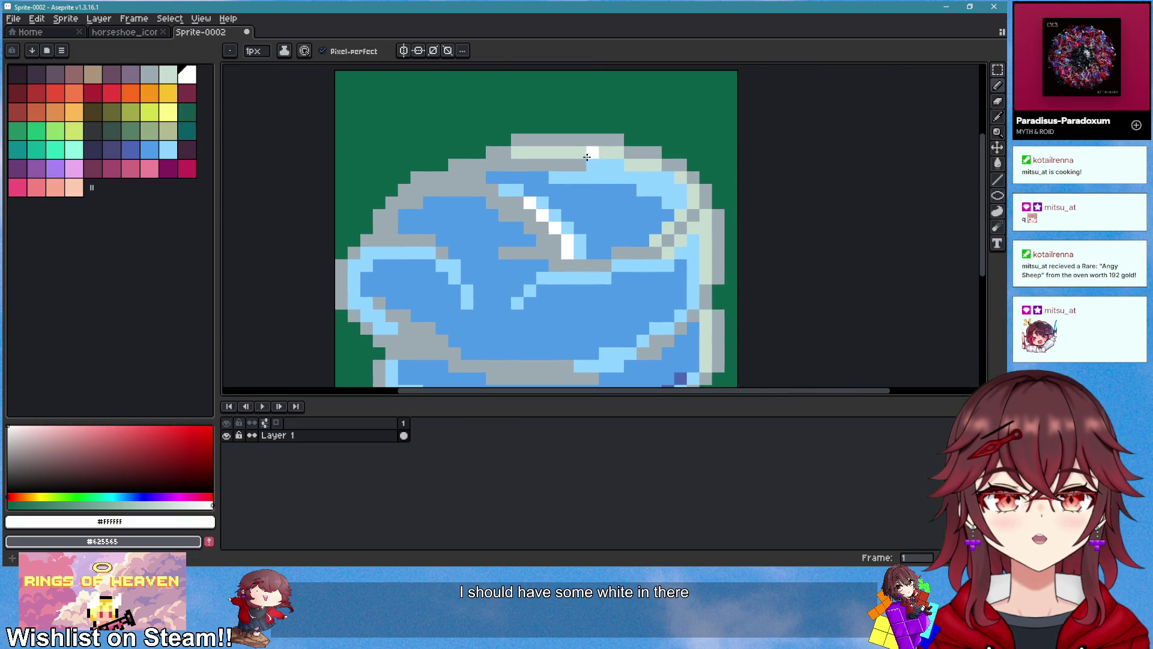
left_click_drag(516, 152, 619, 153)
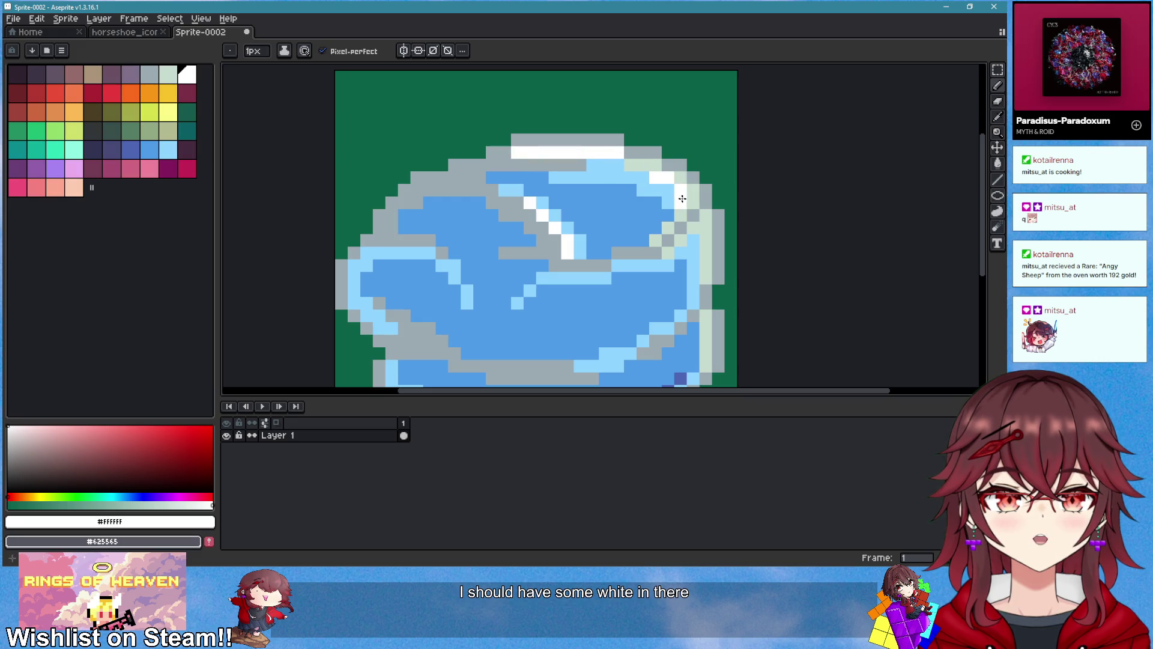
mouse_move(703, 240)
left_mouse_down()
mouse_move(696, 279)
mouse_move(721, 206)
left_mouse_up()
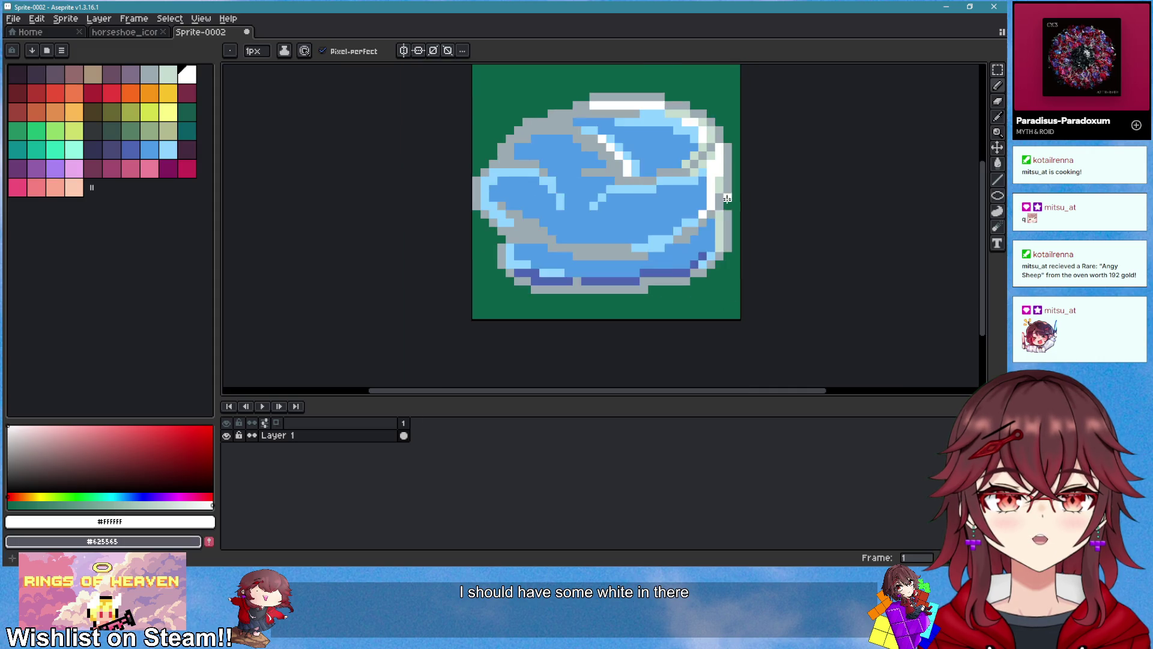
scroll(718, 205, "up", 1)
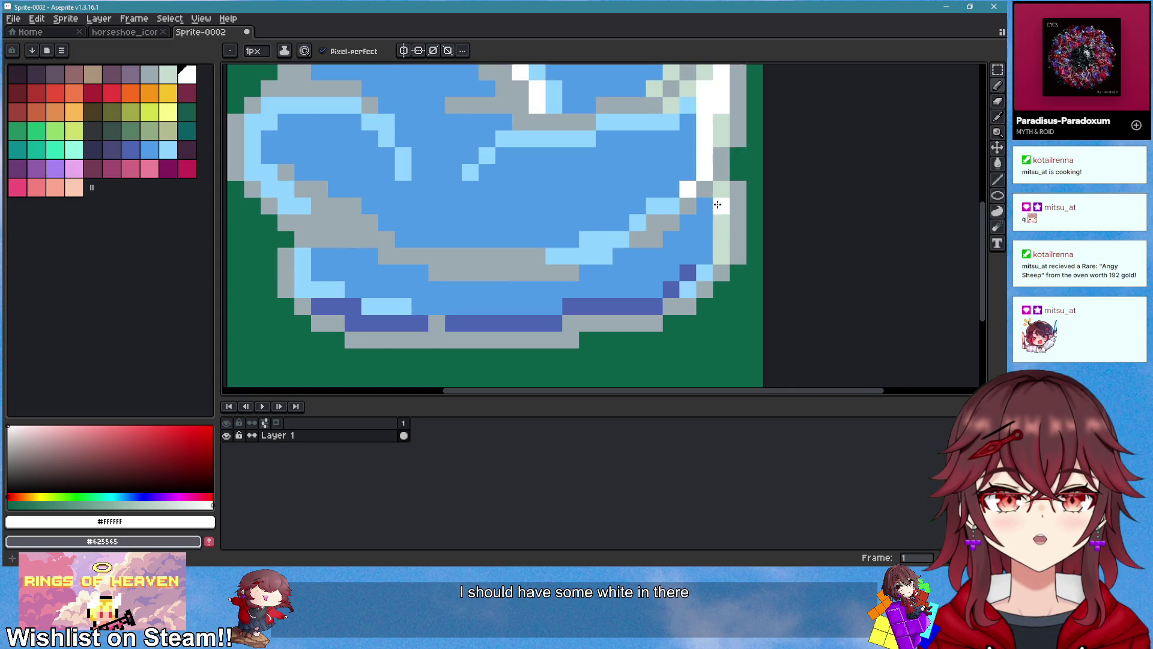
left_click(707, 241, "alt")
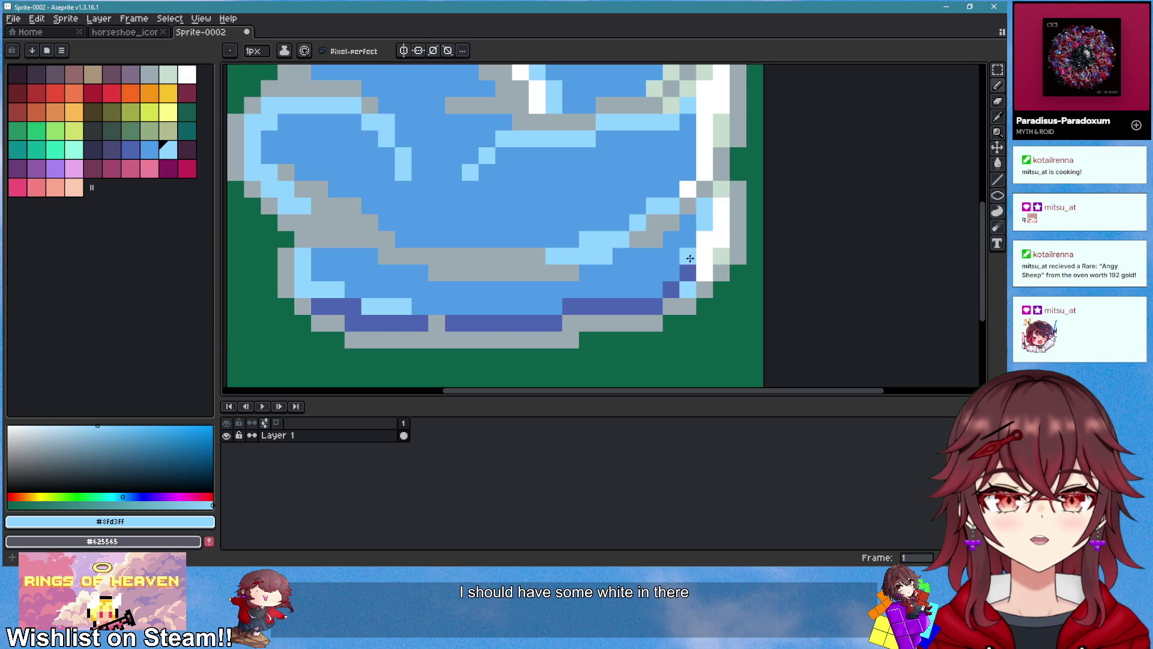
scroll(678, 288, "down", 3)
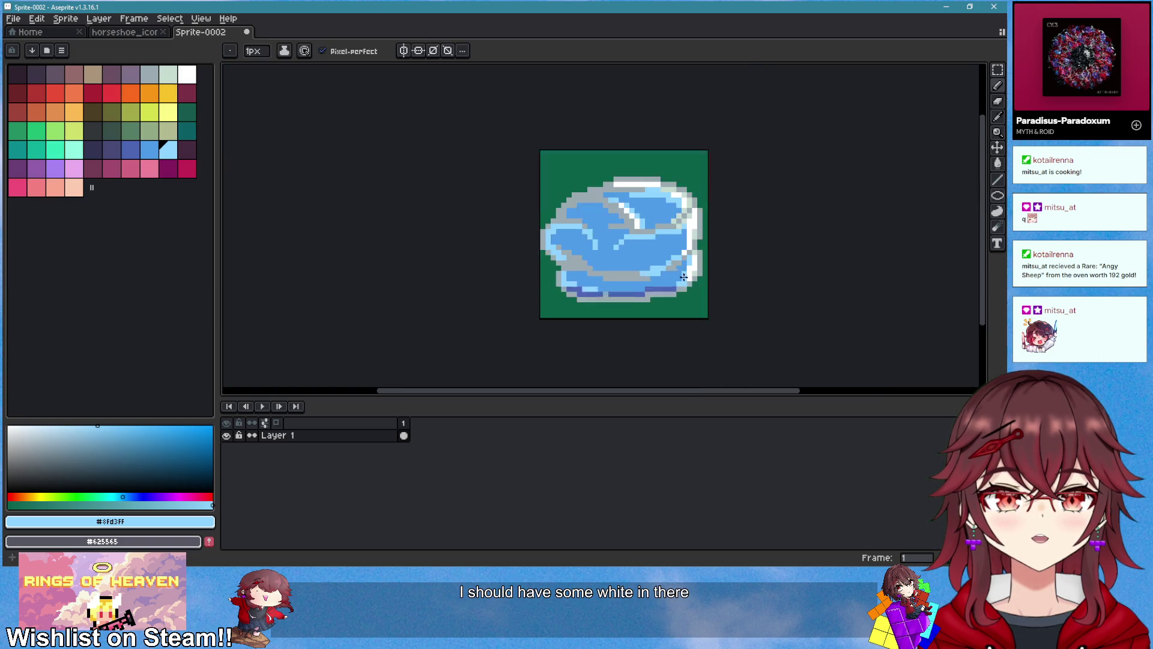
scroll(661, 289, "up", 2)
Step: Add dark-blue #4d65b4 shading pixels and short runs inside the swirl
left_click(649, 290, "alt")
scroll(587, 206, "up", 2)
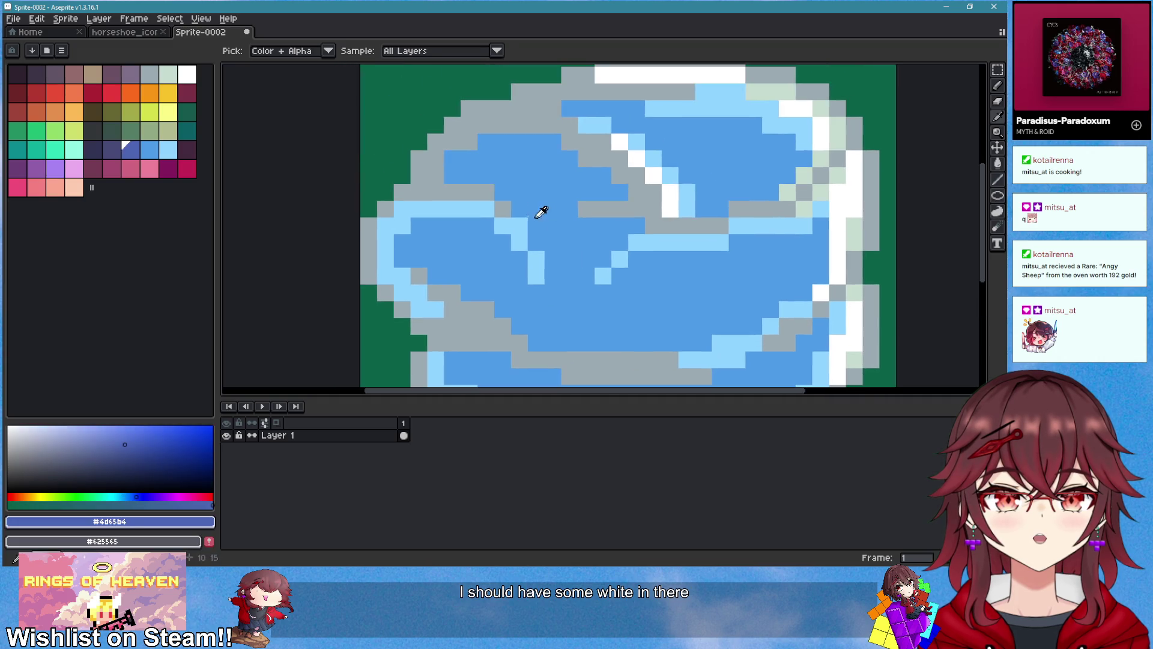
left_click(600, 186)
left_click_drag(610, 190, 604, 179)
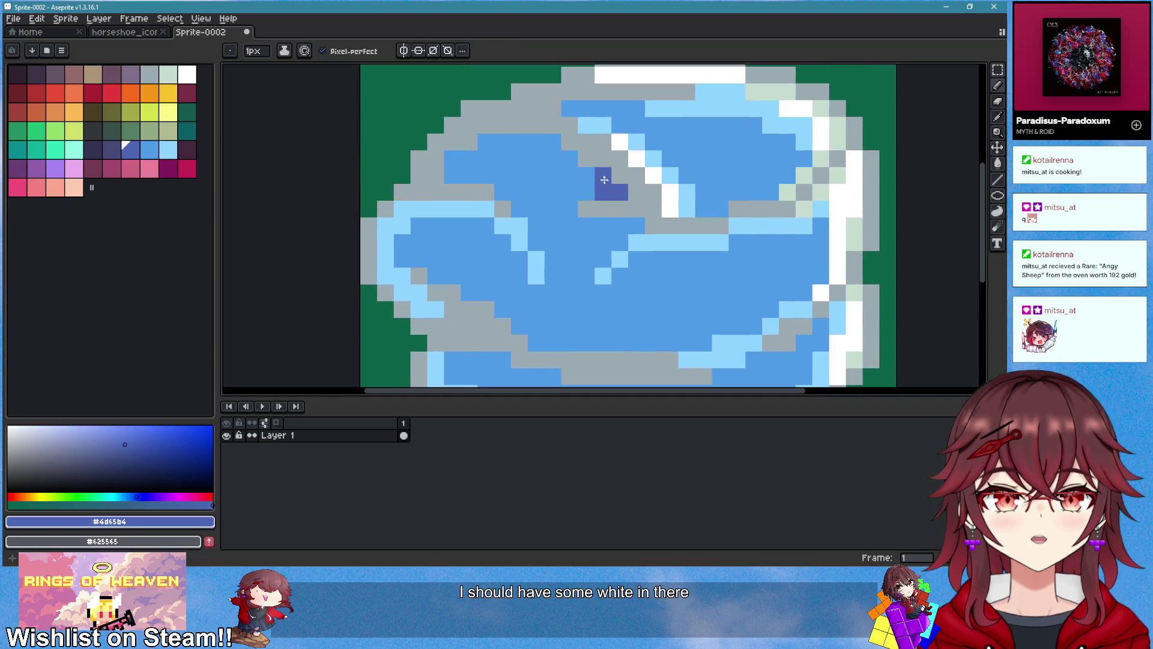
left_click_drag(551, 142, 481, 142)
scroll(540, 180, "down", 2)
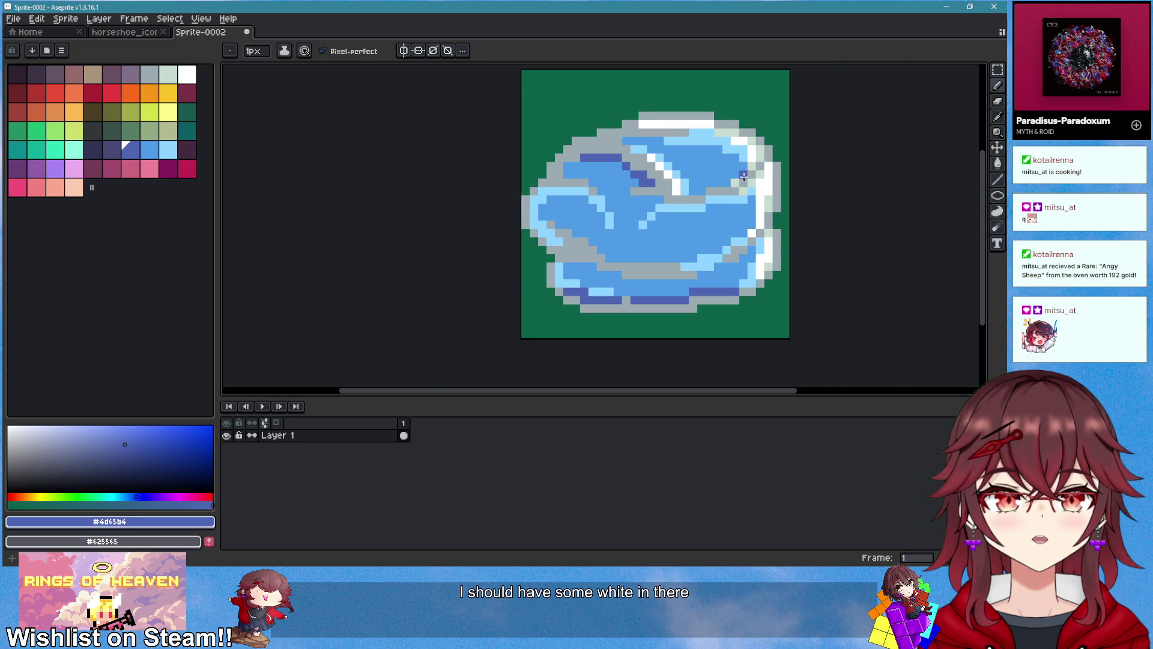
scroll(553, 204, "up", 2)
left_click(556, 211)
key("ctrl+z")
left_click_drag(574, 198, 536, 197)
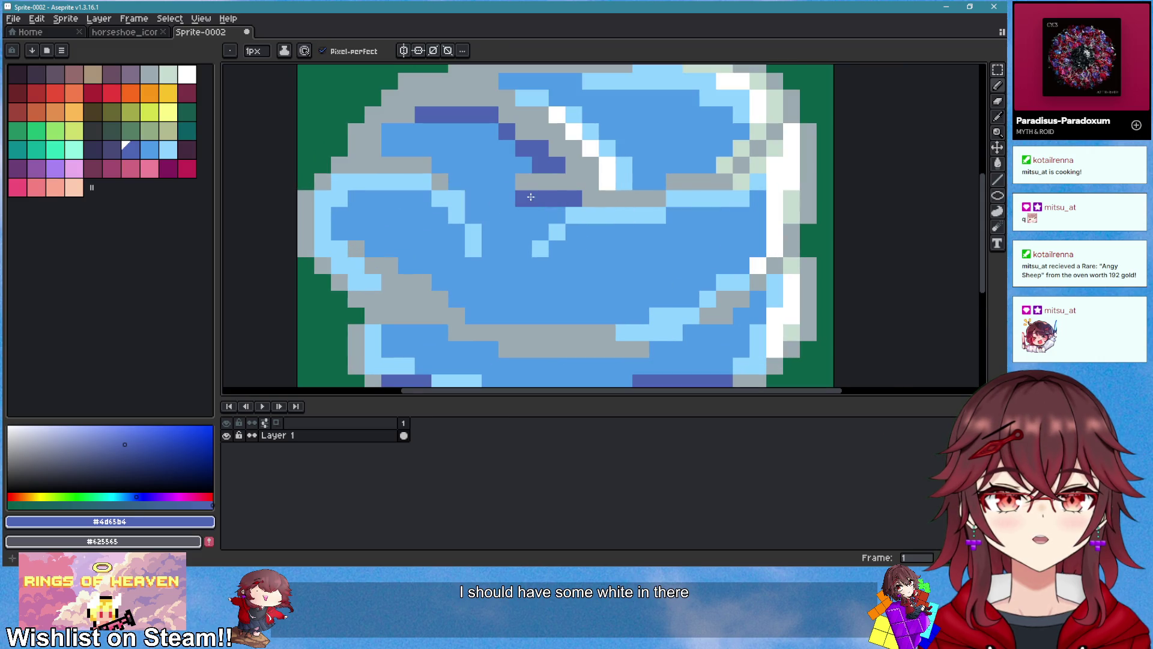
left_click(389, 148)
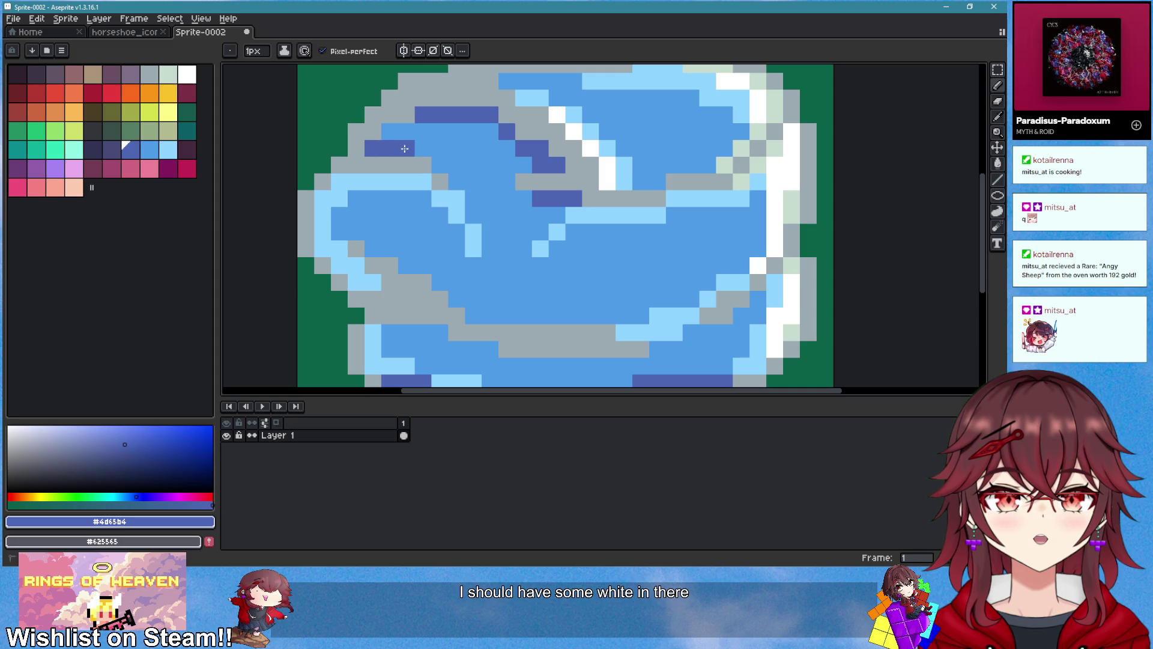
left_click_drag(391, 133, 433, 161)
scroll(654, 258, "down", 10)
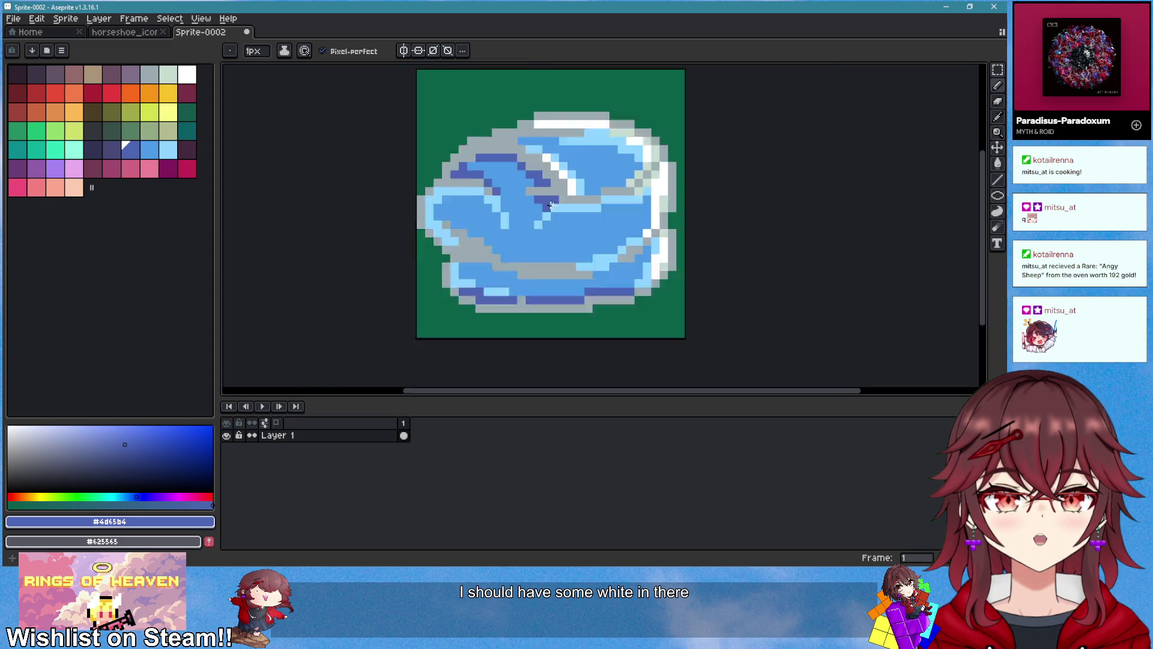
scroll(658, 267, "up", 6)
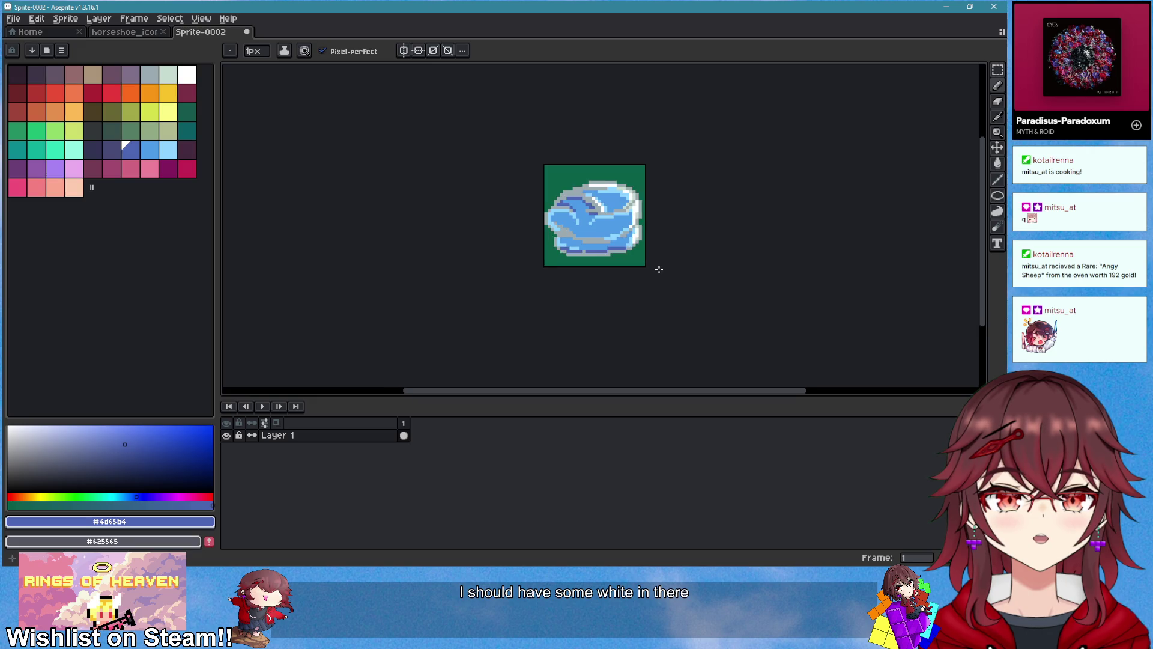
scroll(641, 264, "up", 1)
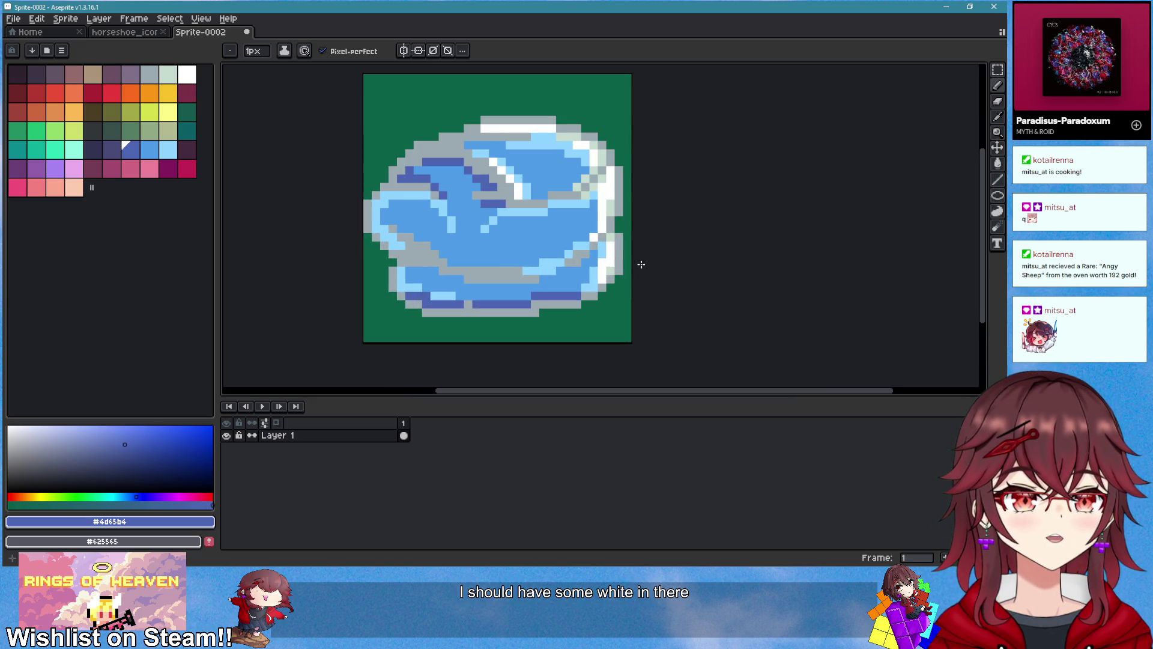
scroll(469, 123, "up", 2)
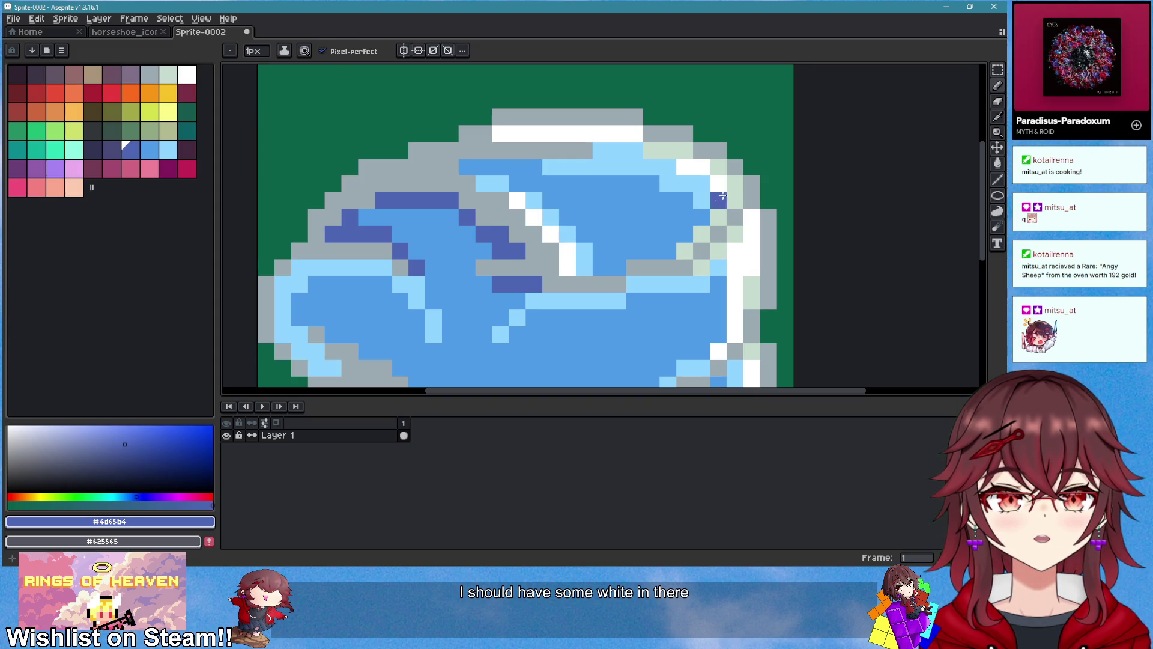
Step: Paint pale #c7dcd0 highlight pixels along the swirl's curl and lower edges
left_click(719, 195, "alt")
left_click_drag(517, 218, 610, 188)
left_click(561, 155)
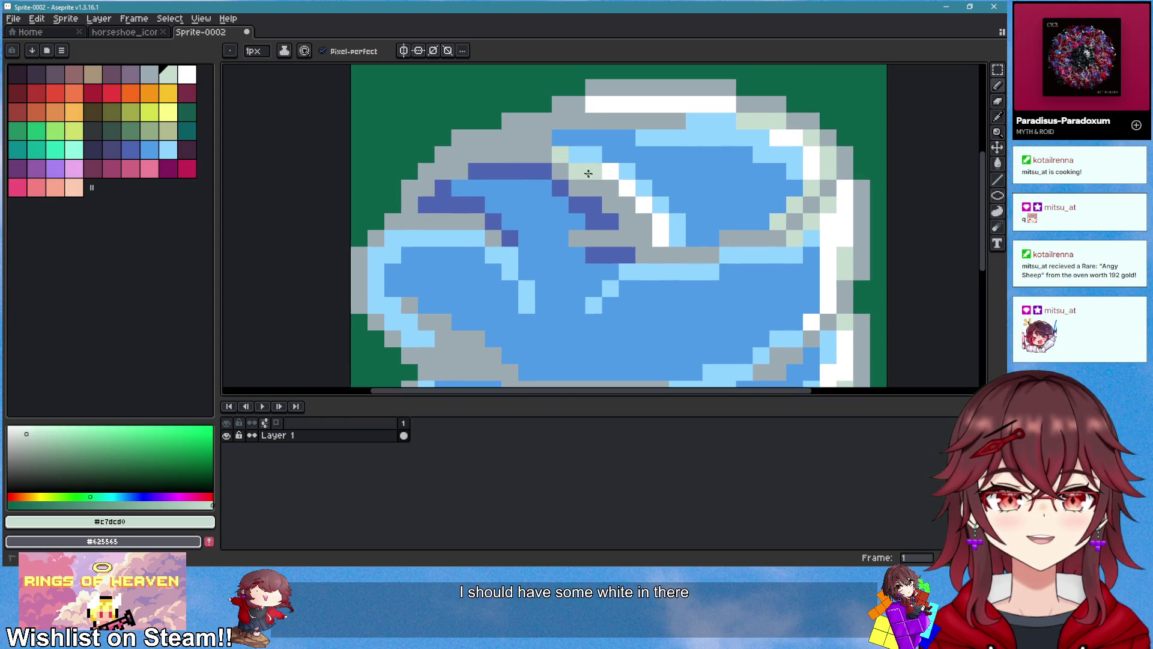
left_click(604, 186)
left_click(627, 205)
mouse_move(643, 222)
left_mouse_down()
mouse_move(629, 222)
mouse_move(699, 257)
left_mouse_up()
left_click(577, 188)
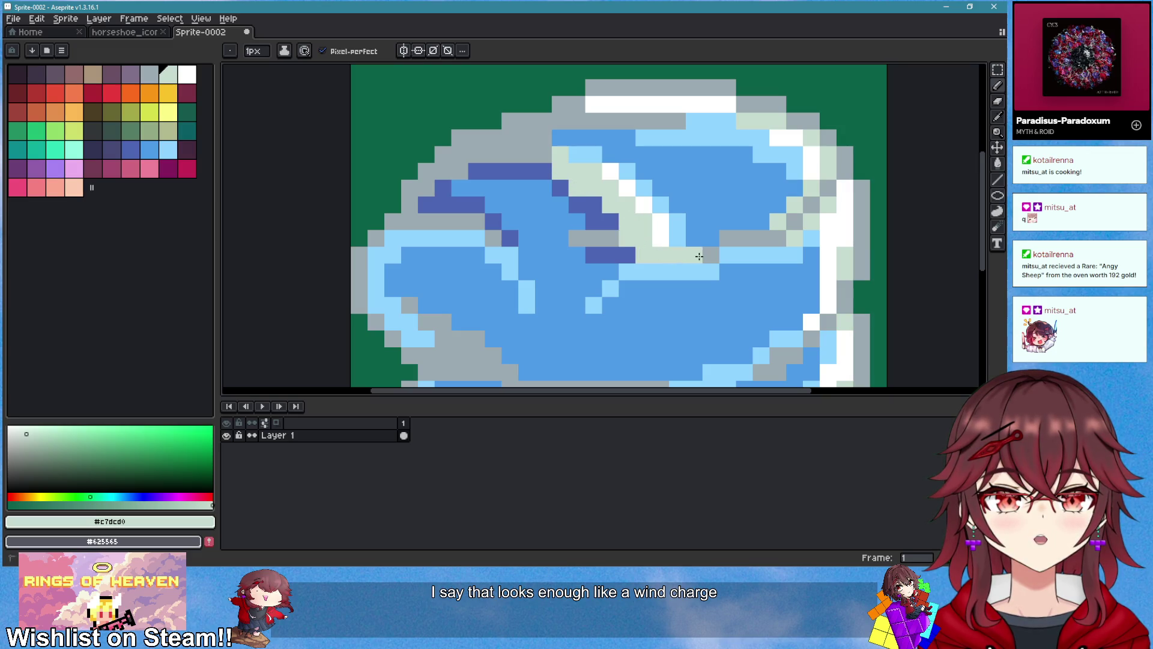
scroll(575, 241, "down", 3)
scroll(451, 225, "up", 3)
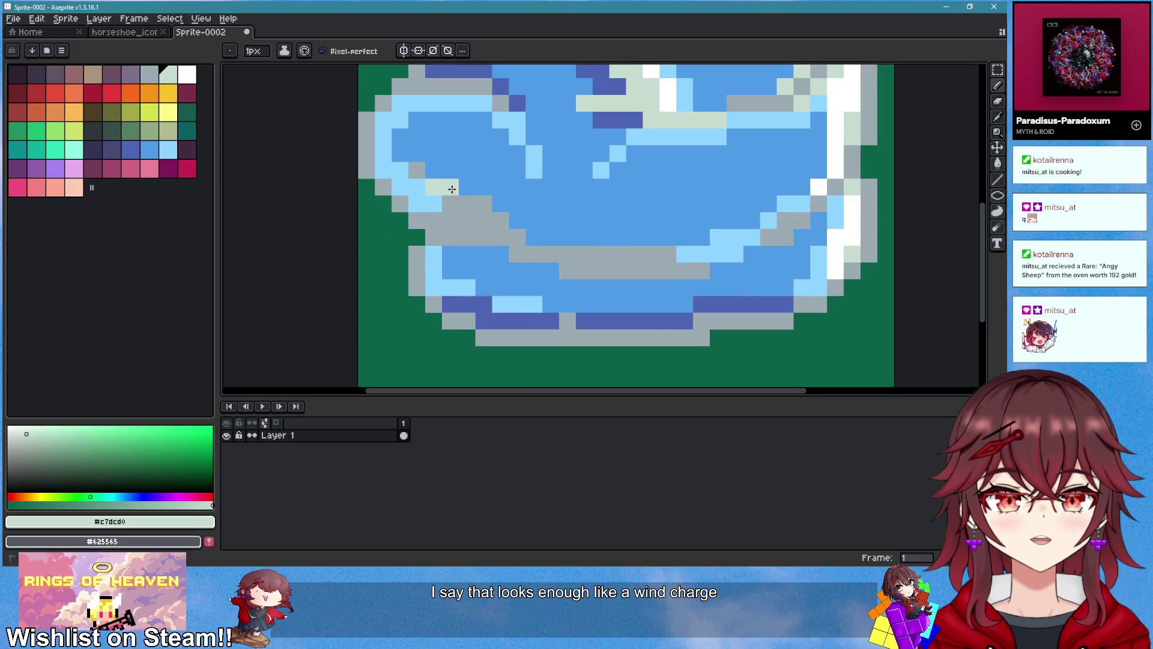
left_click_drag(450, 186, 429, 179)
left_click_drag(500, 220, 487, 222)
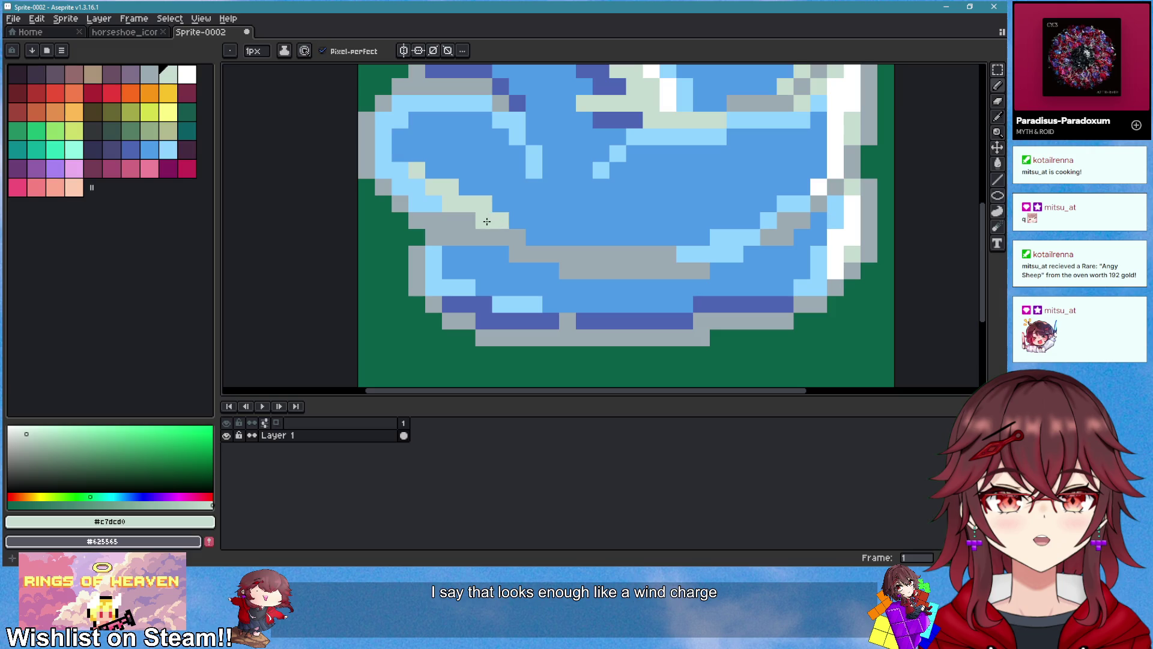
left_click_drag(527, 255, 605, 268)
scroll(689, 289, "down", 3)
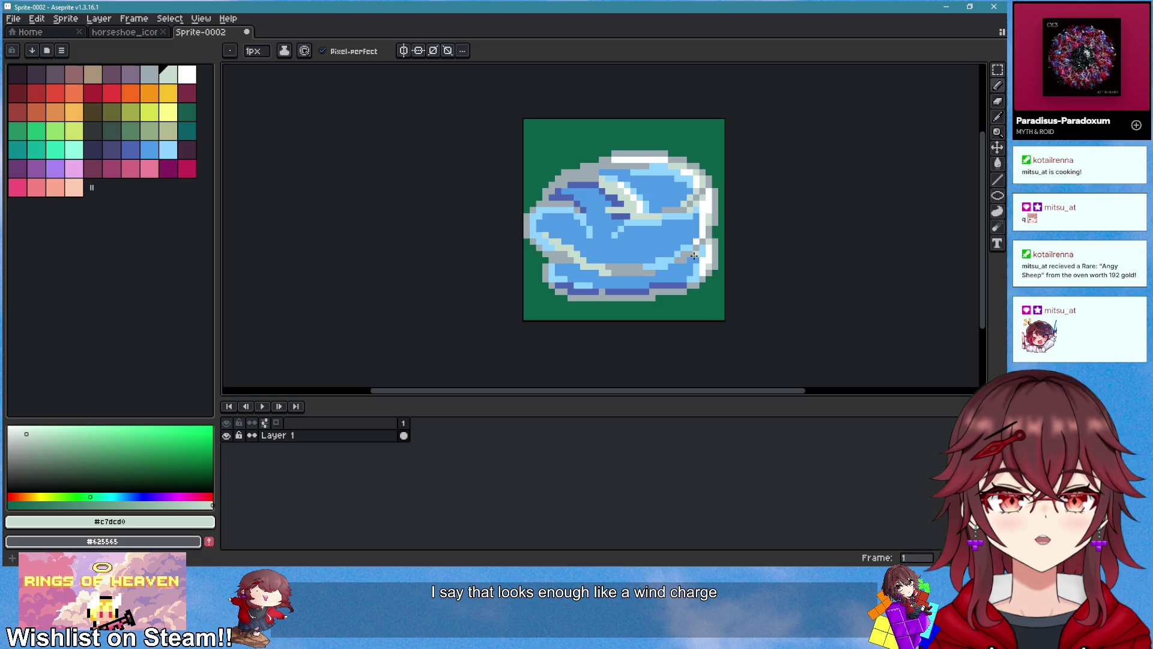
scroll(700, 260, "down", 2)
Step: Save the sprite as windcharge_icon.aseprite
key("ctrl+s")
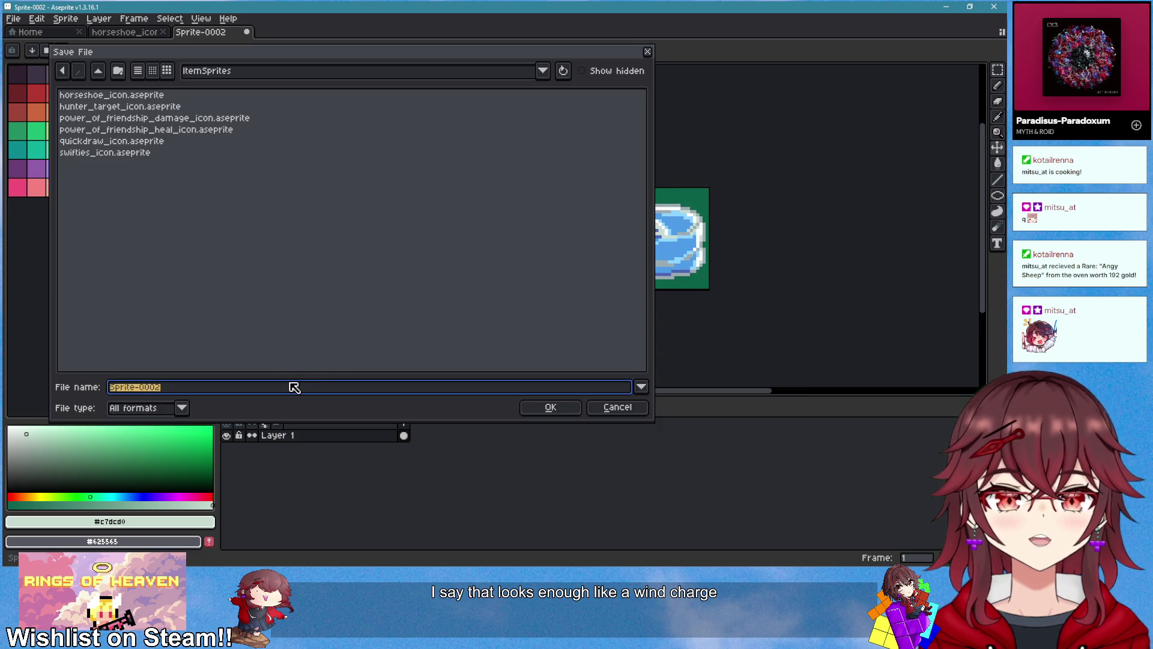
type("windc")
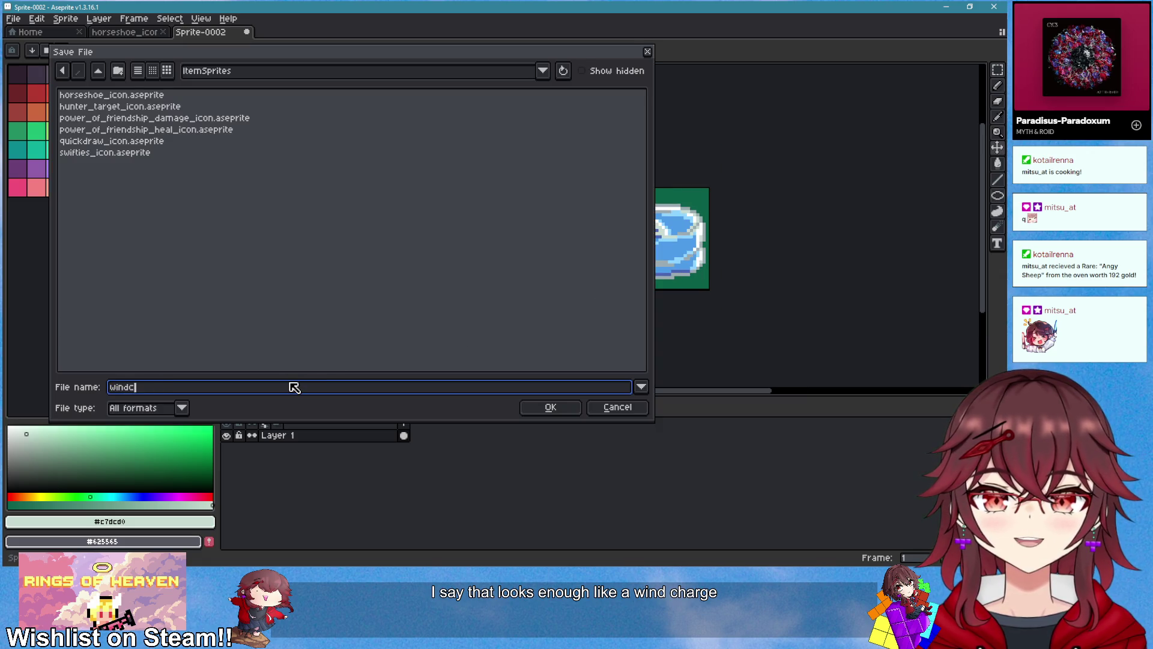
type("haron")
key("Return")
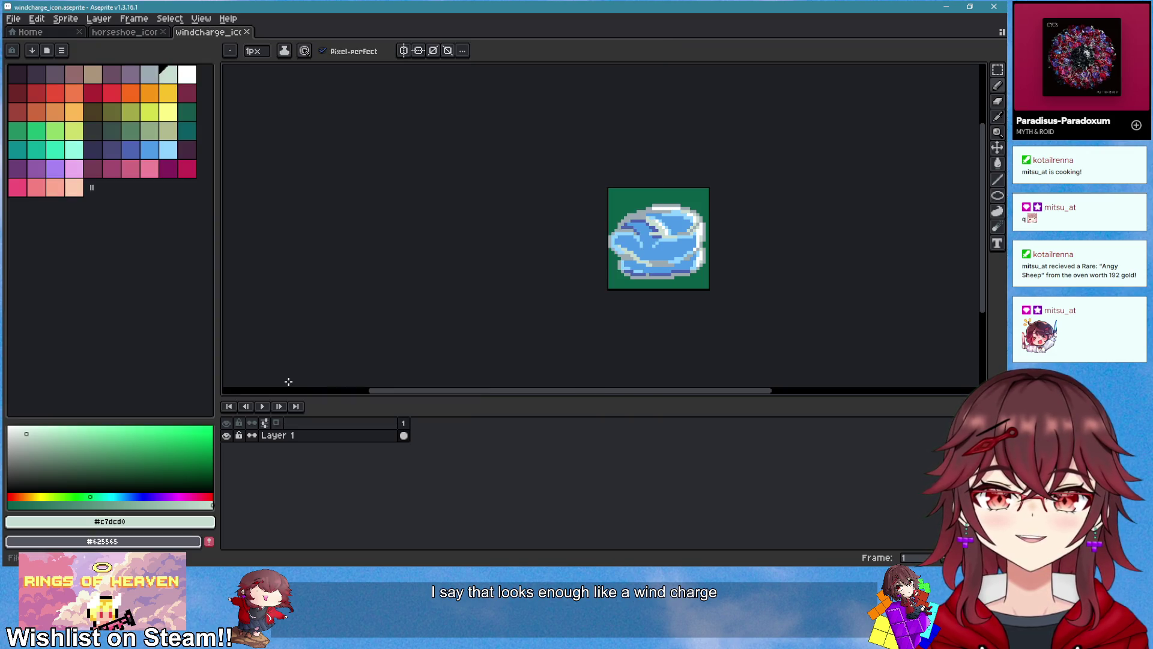
key("alt+Tab")
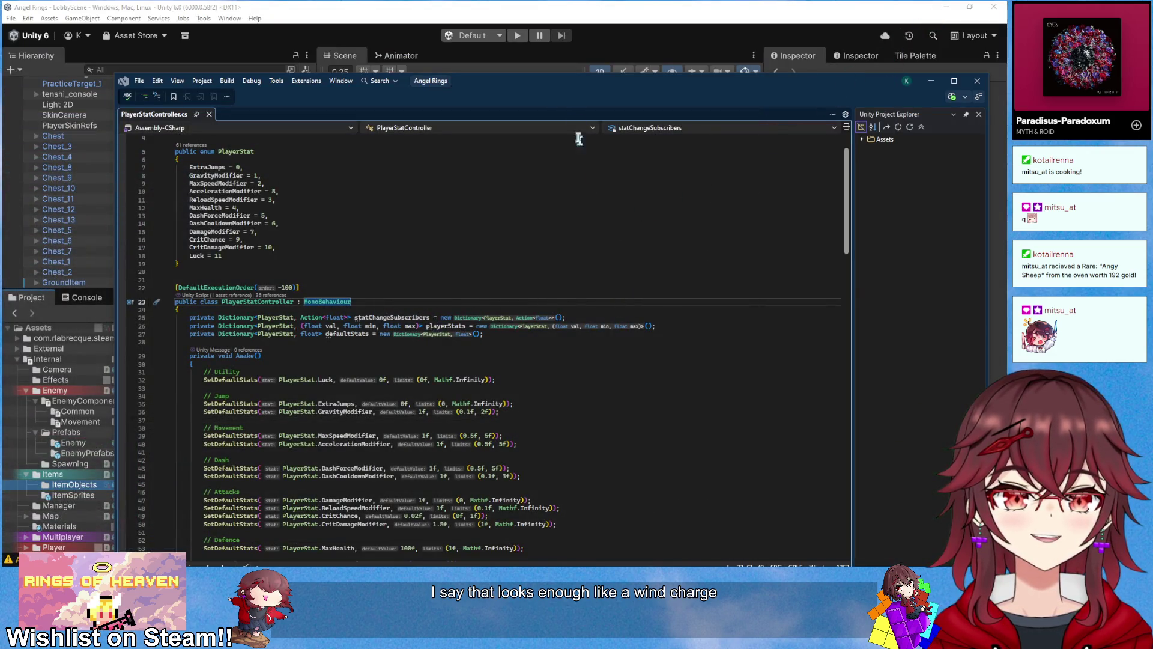
Step: In Unity's ItemSprites folder, select the windcharge_icon sprite asset
left_click(562, 71)
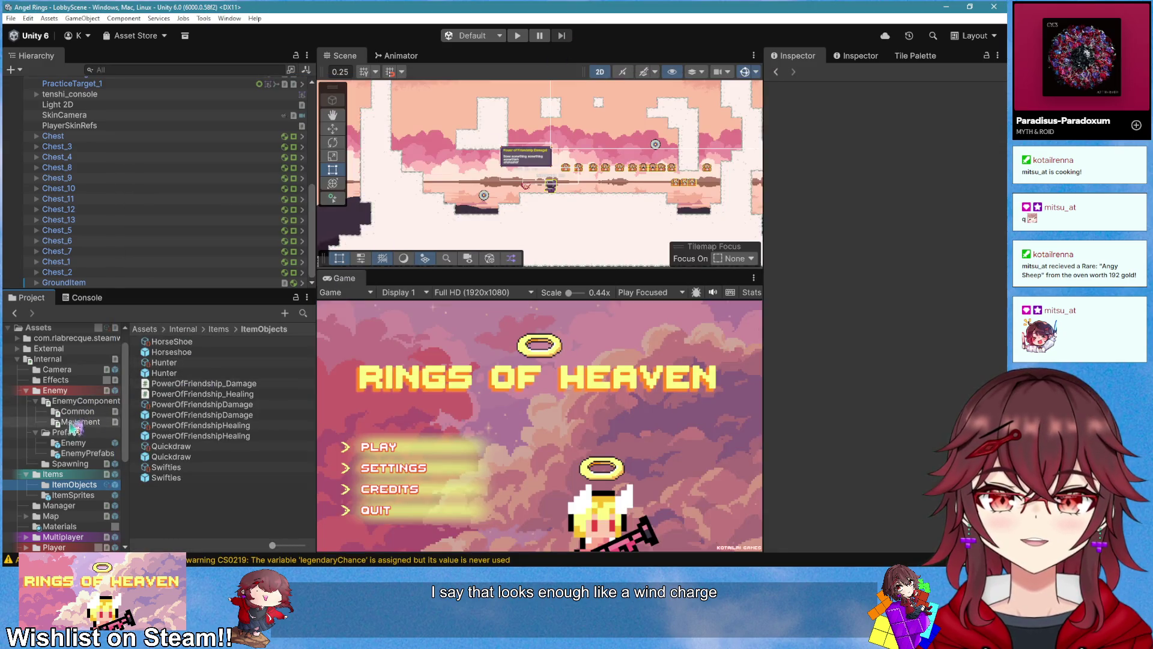
left_click(219, 329)
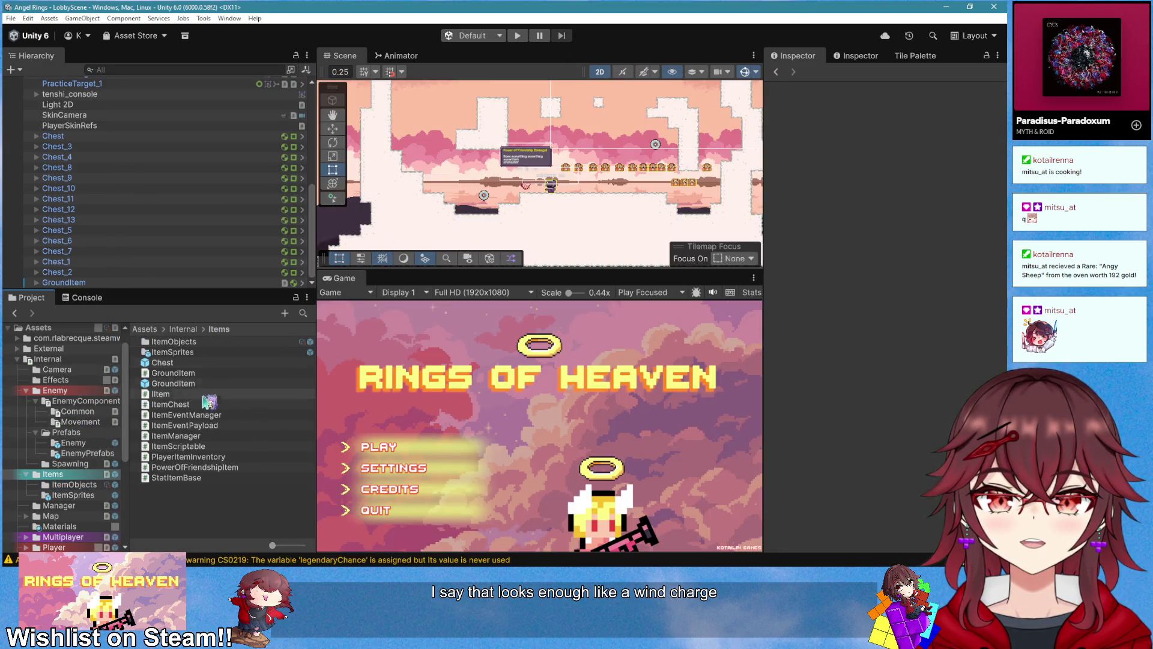
left_click(26, 390)
left_click(111, 421)
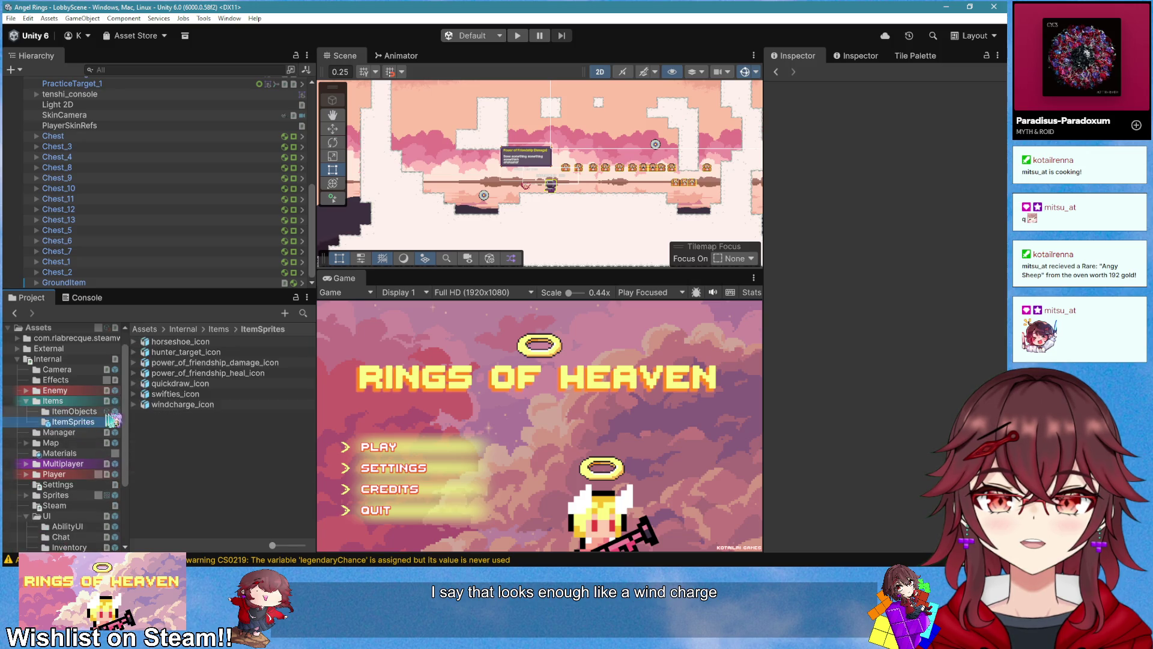
left_click_drag(180, 404, 341, 376)
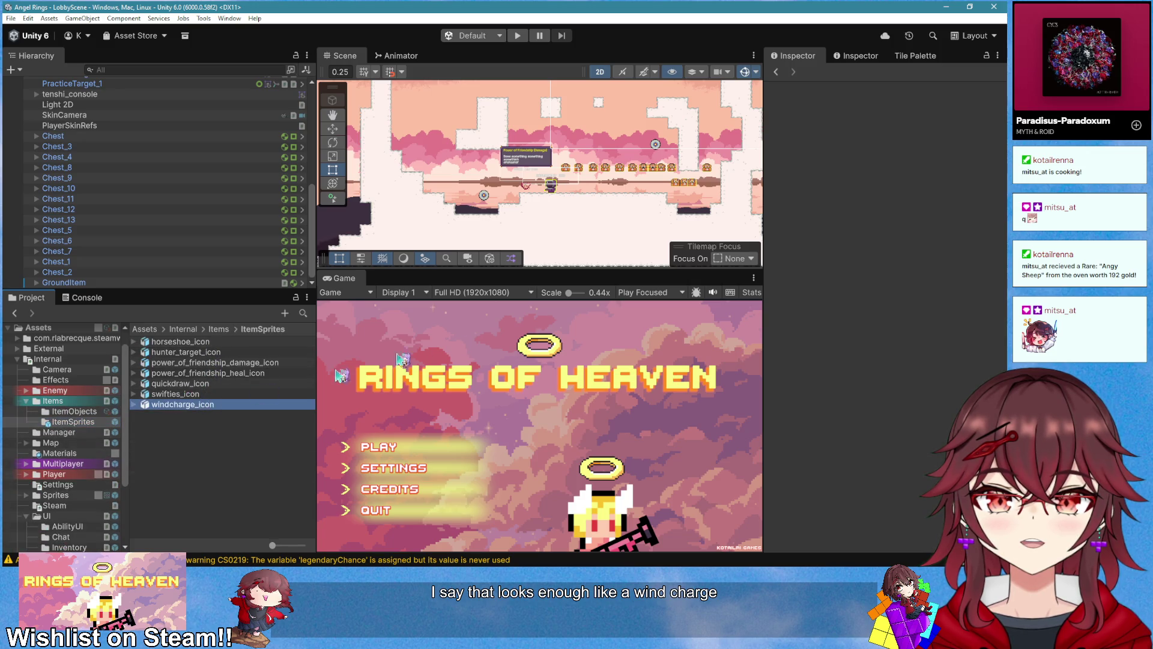
Step: Set the sprite's mesh type to Tight and Pixels Per Unit to 32
left_click(901, 138)
left_click(894, 159)
left_click(951, 162)
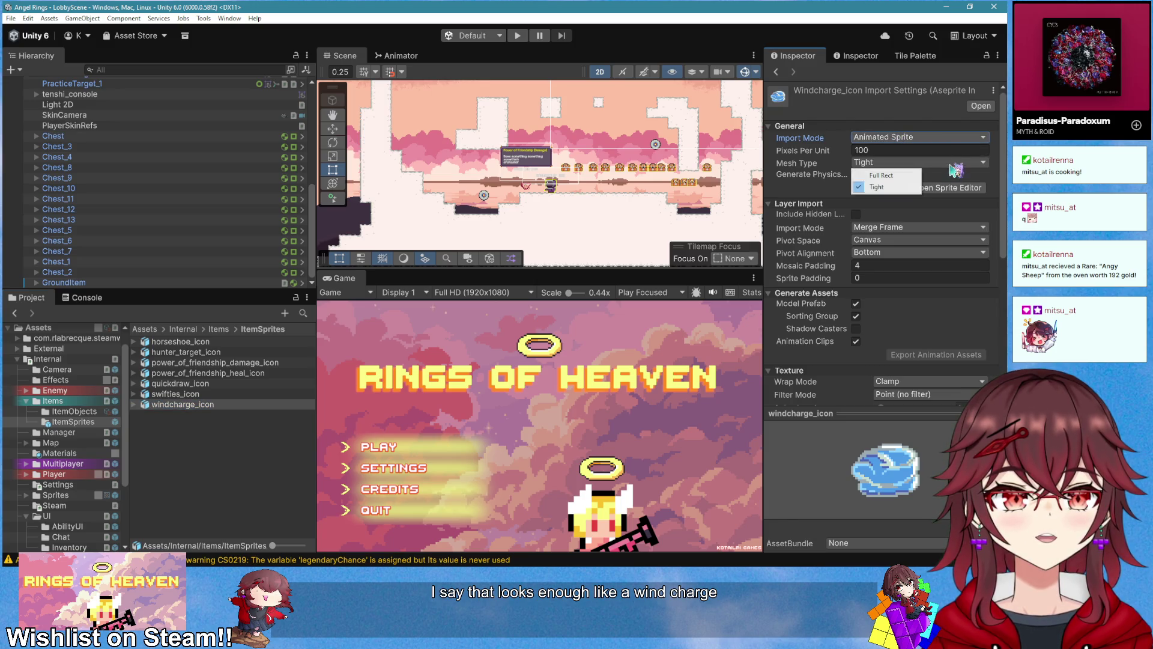
left_click(901, 169)
key("Return")
scroll(936, 209, "down", 5)
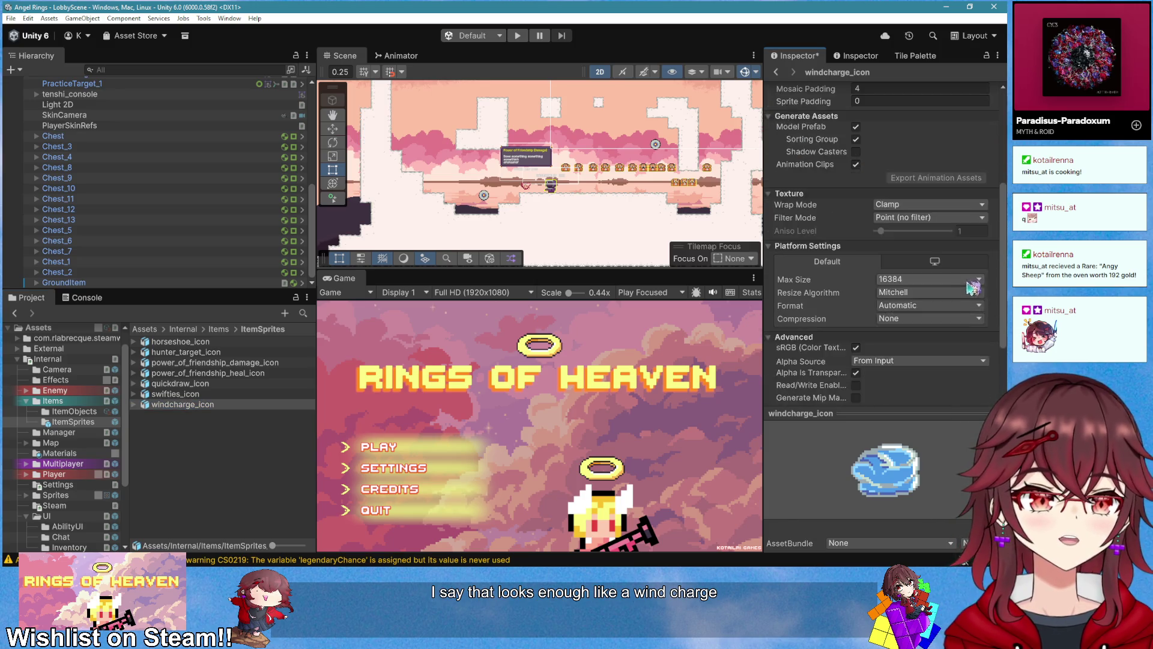
scroll(934, 204, "up", 4)
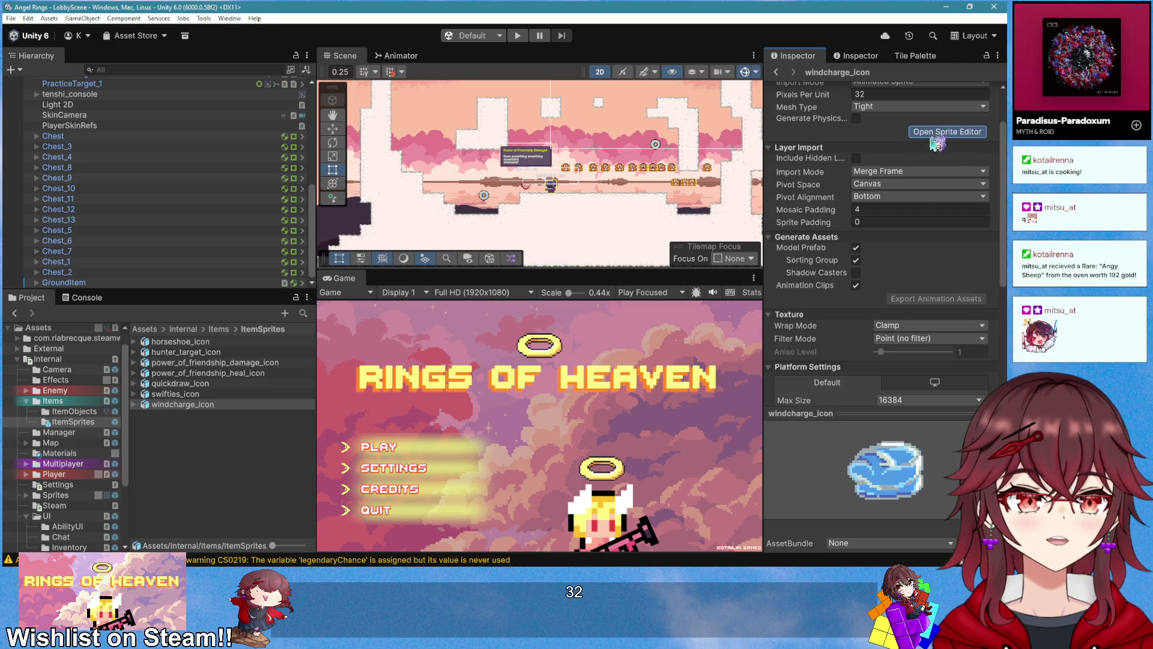
Step: Set the sprite's pivot to Center in the Sprite Editor
left_click(947, 132)
left_click(549, 445)
left_click(529, 340)
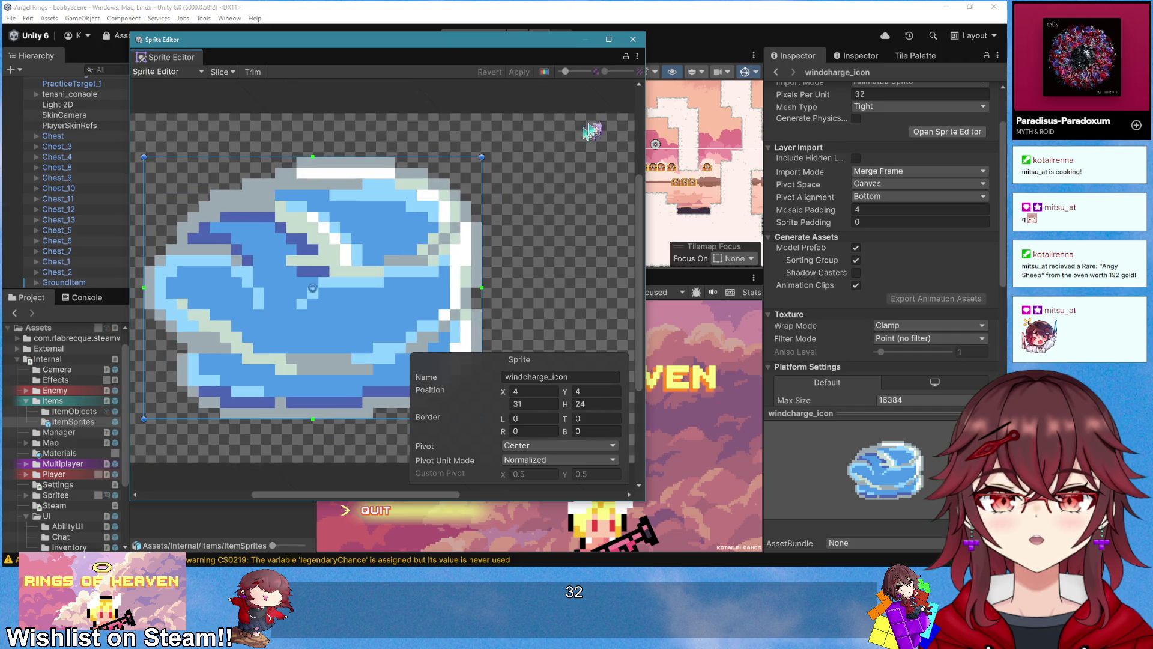
left_click(633, 39)
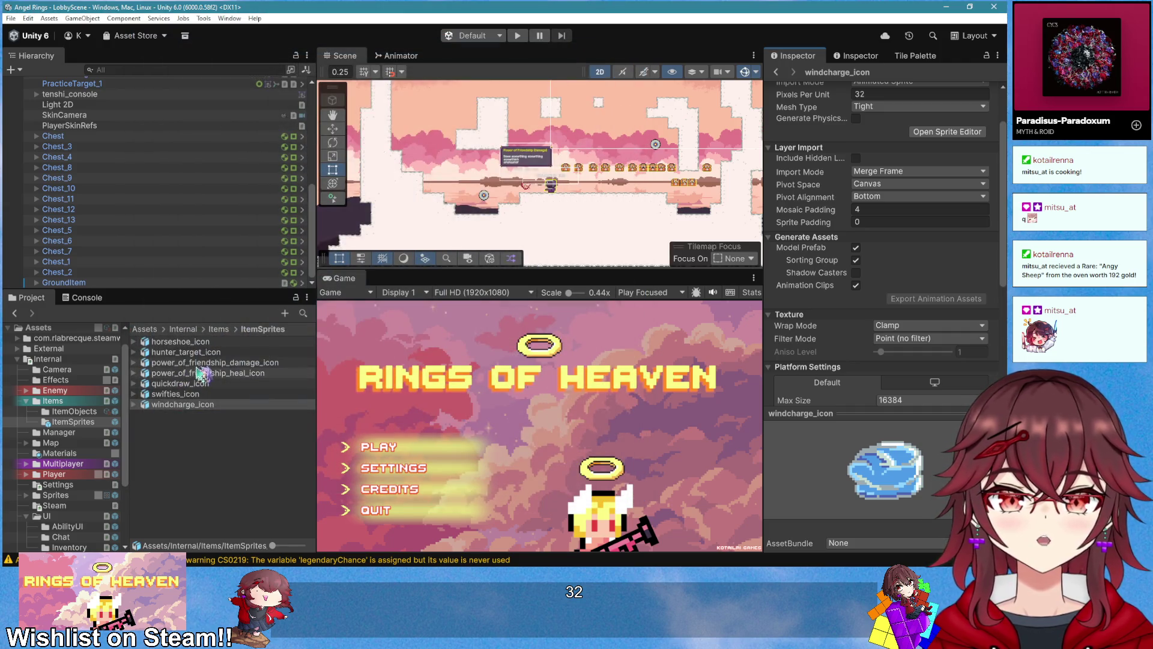
Step: Duplicate both Swifties assets in the ItemObjects folder
left_click(74, 411)
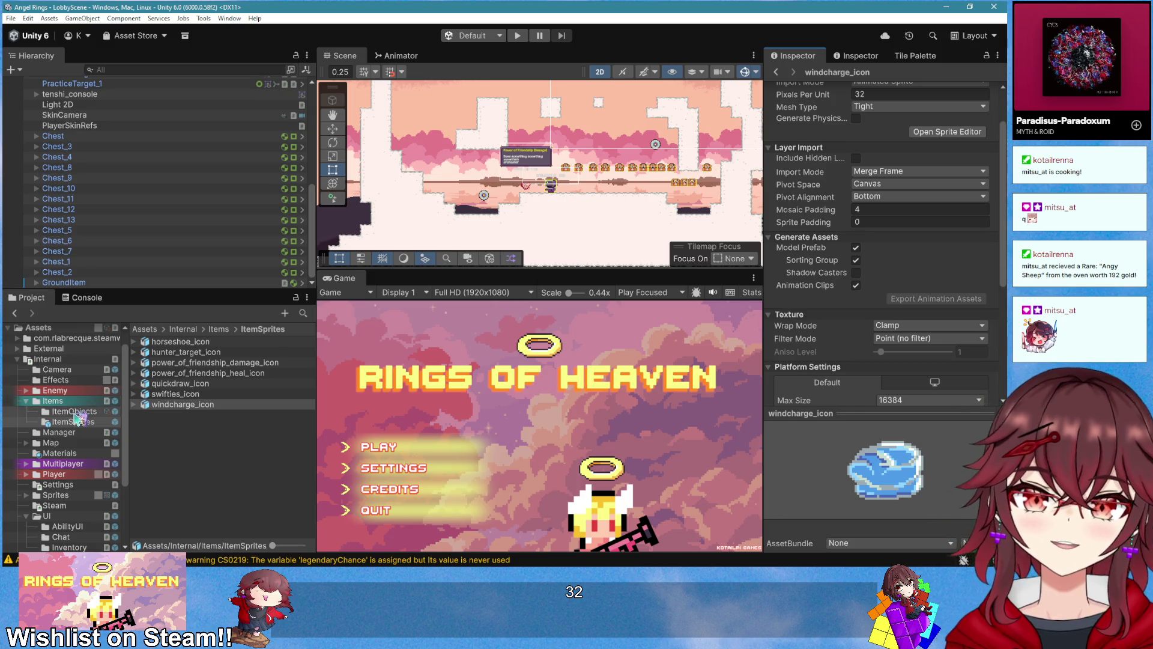
left_click(191, 478)
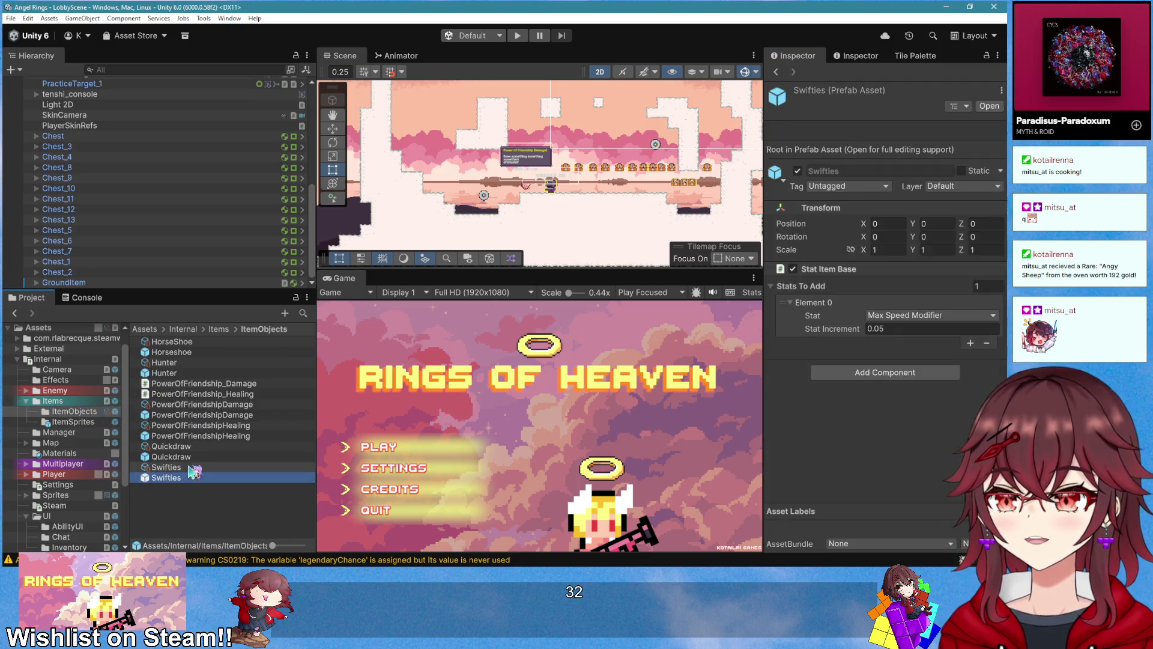
left_click(192, 467, "shift")
key("ctrl+d")
Step: Rename both Swifties copies to WindCharge and start editing the item's display name
left_click(200, 488)
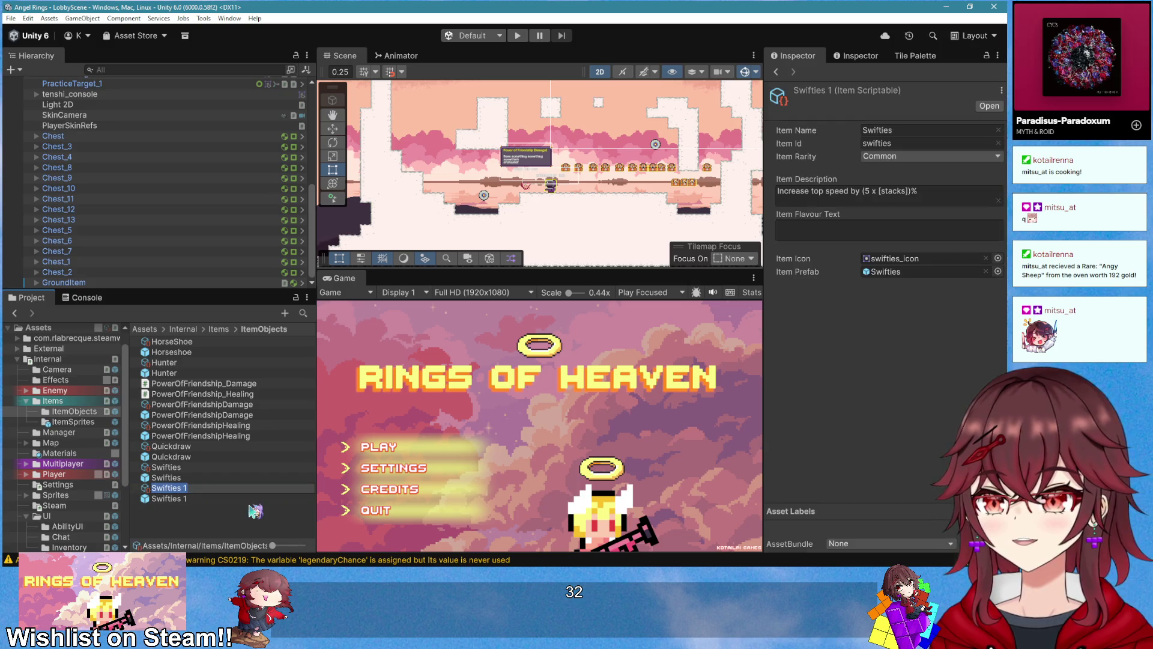
type("WindC")
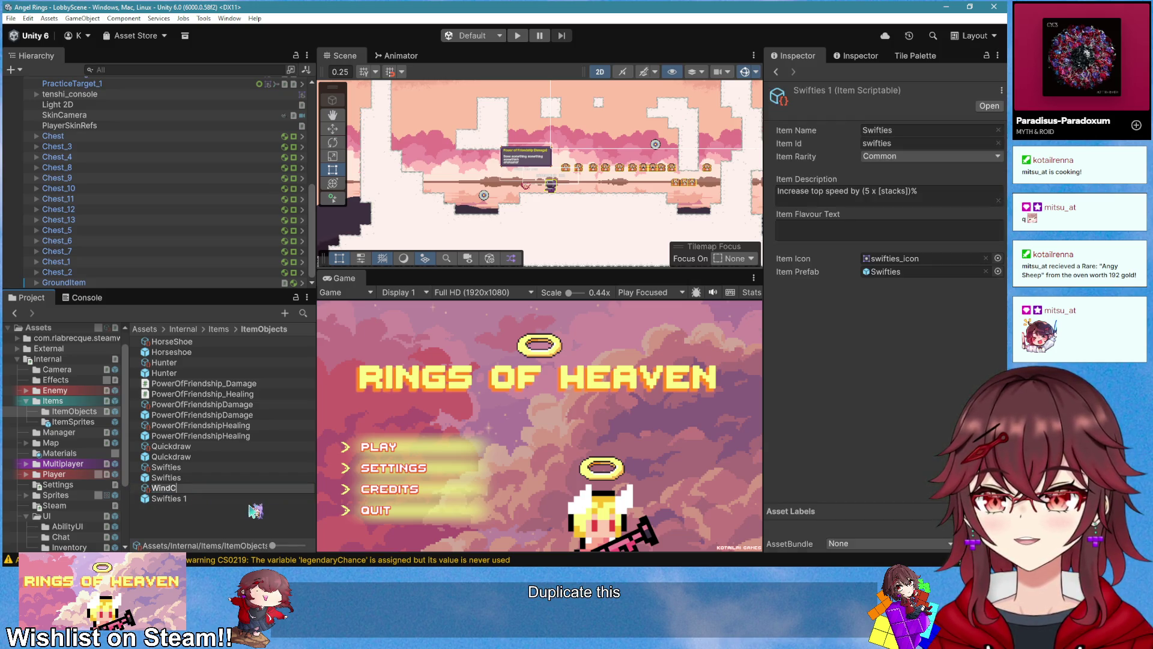
type("e")
key("Return")
left_click(233, 489)
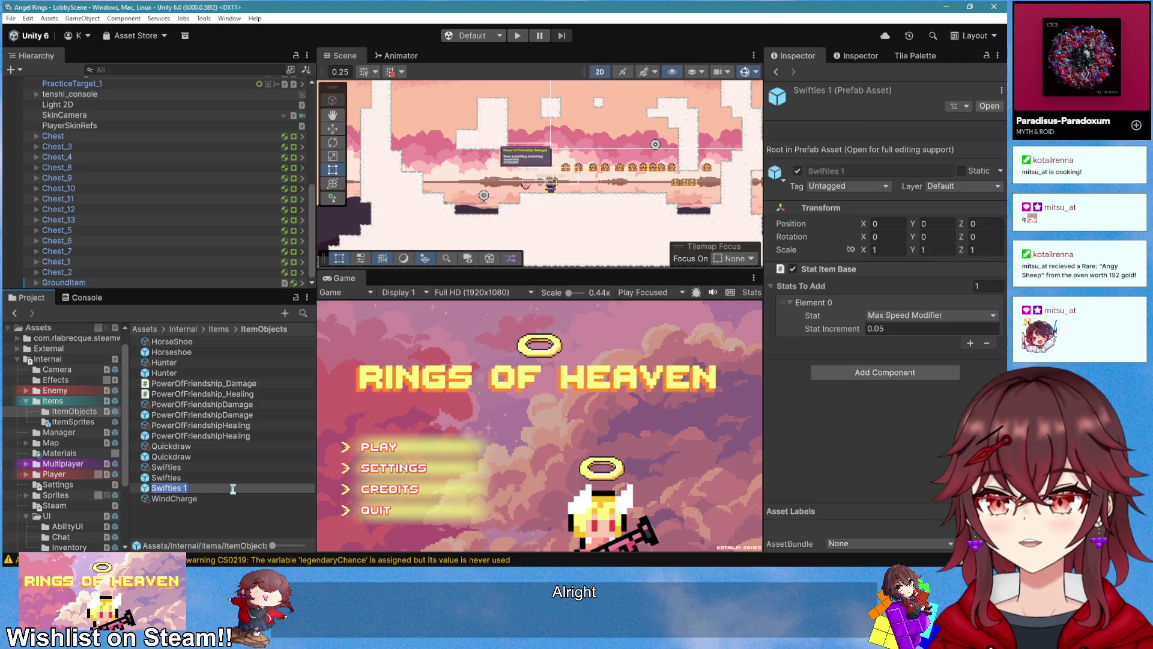
type("WindCharge")
key("Return")
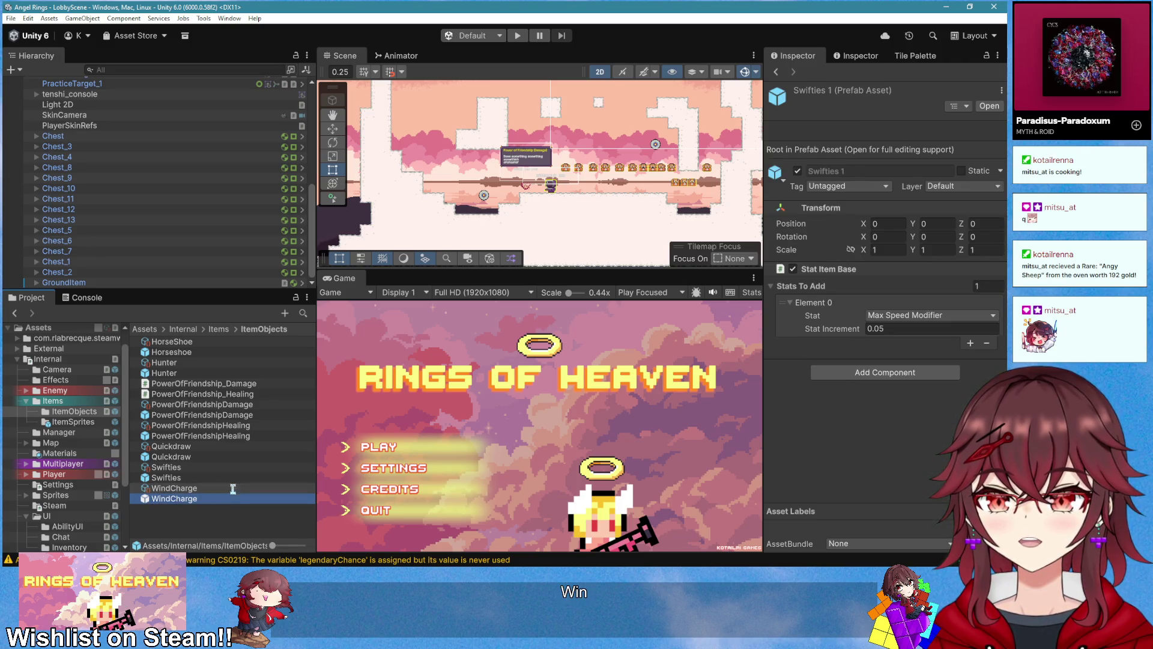
left_click(920, 132)
type("Wind Charge")
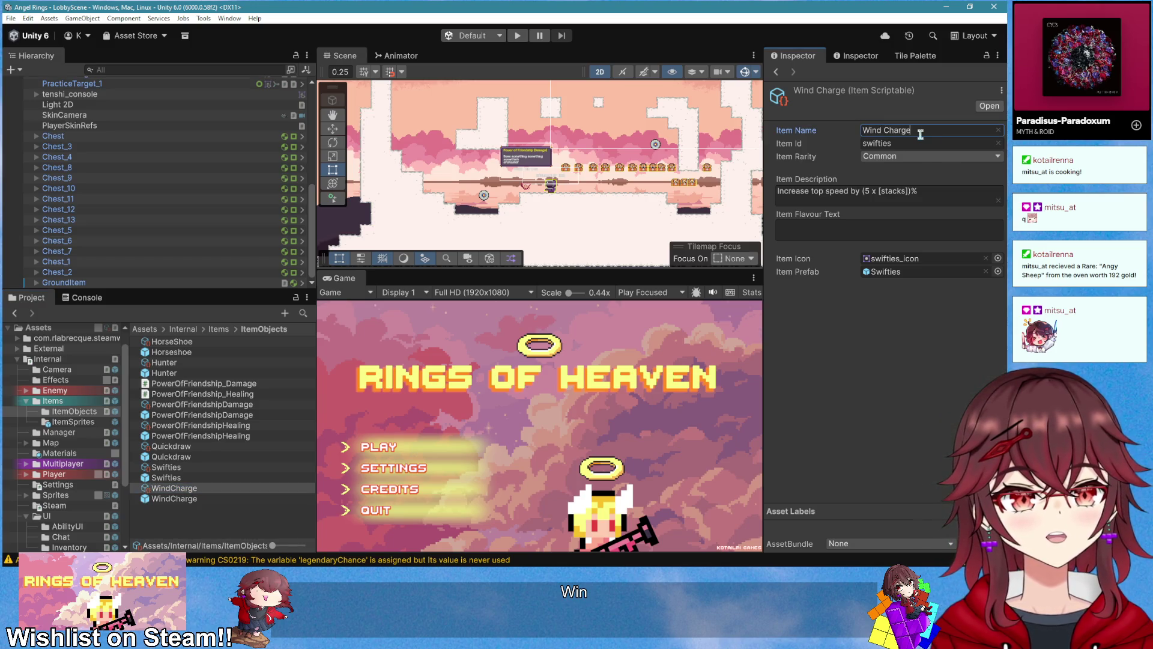
Step: Set item id windcharge, Epic rarity, and description 'Increase air jumps by [stacks]'
left_click(918, 141)
type("windchar")
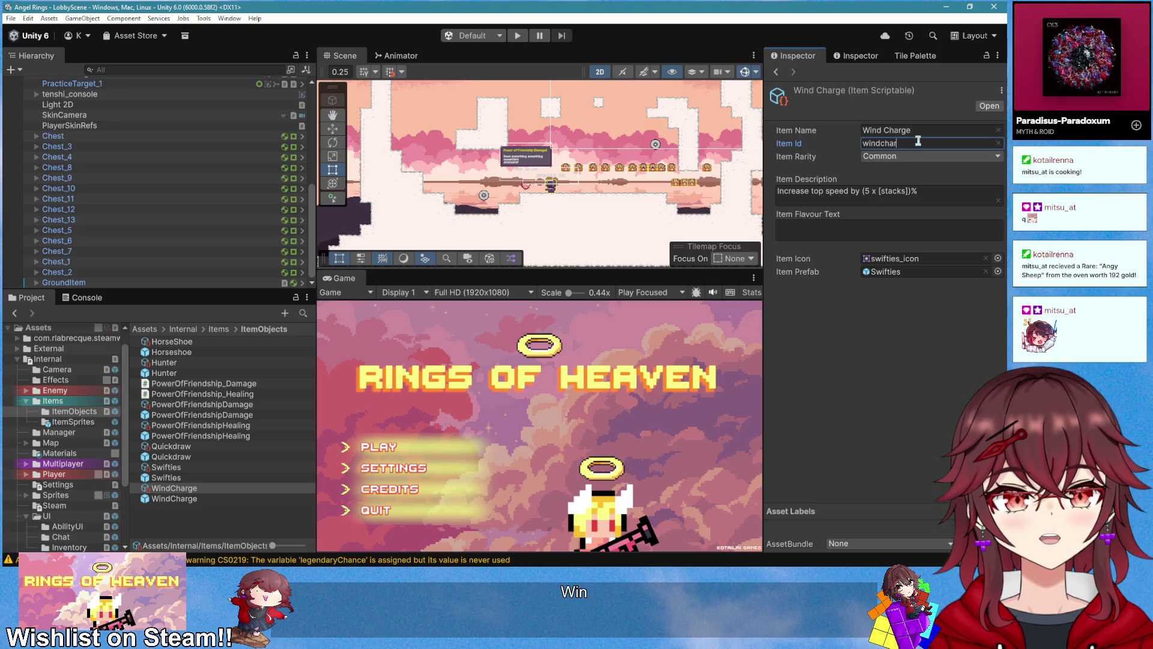
type("ge")
left_click(910, 156)
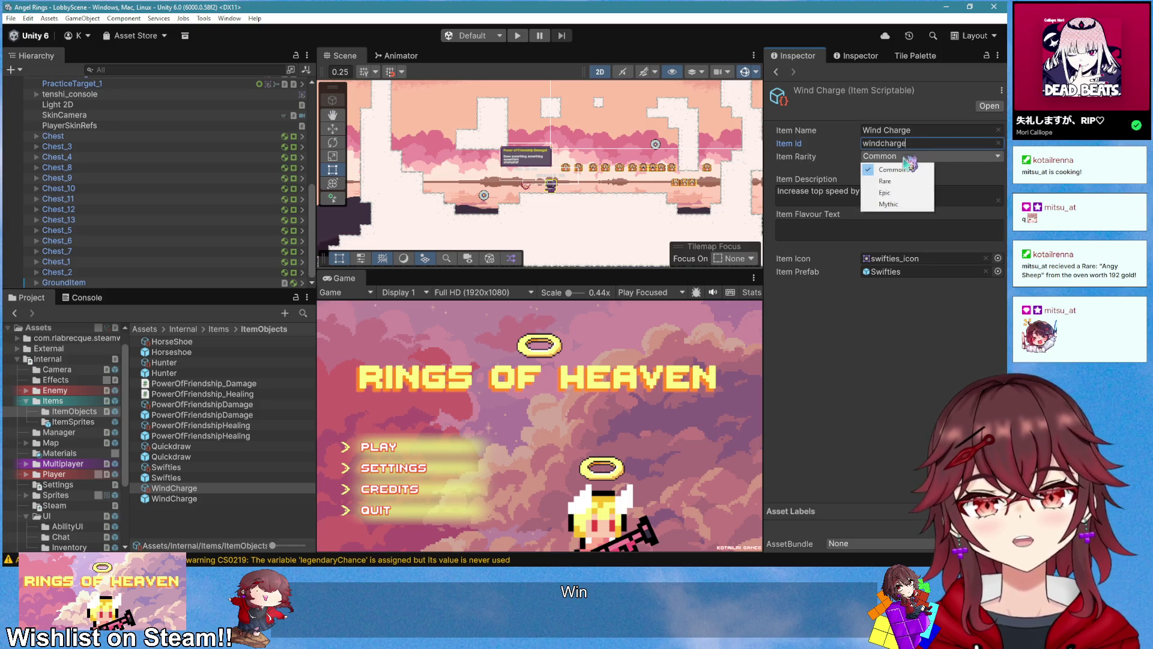
left_click(901, 193)
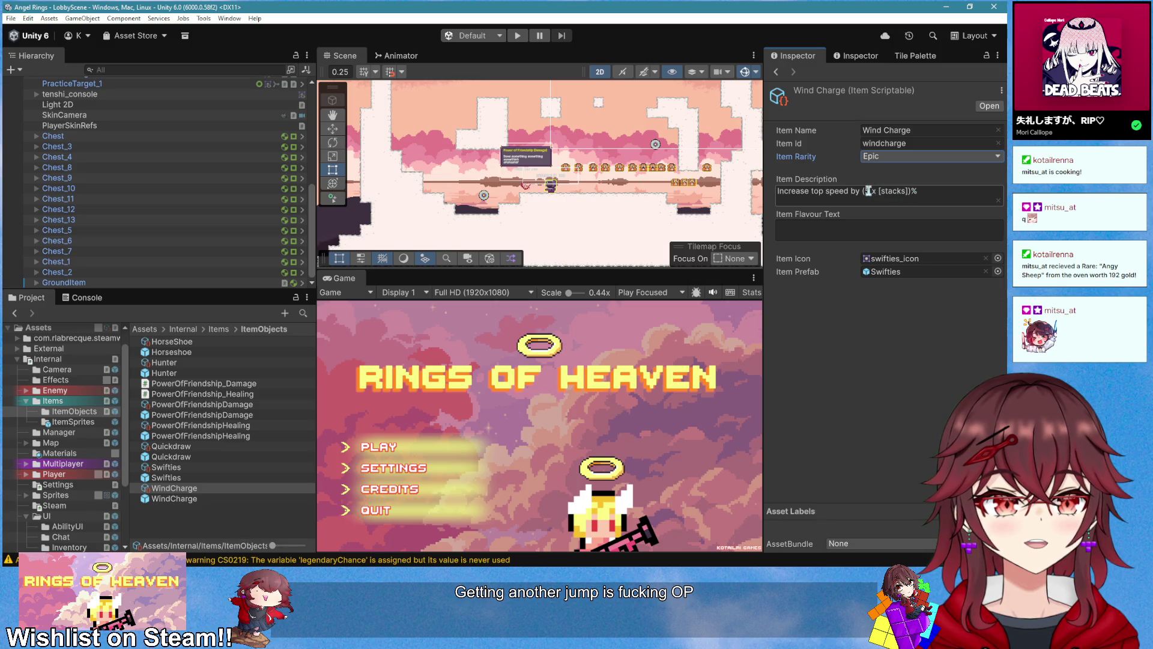
left_click(882, 193)
key("Right")
key("Left")
key("Left")
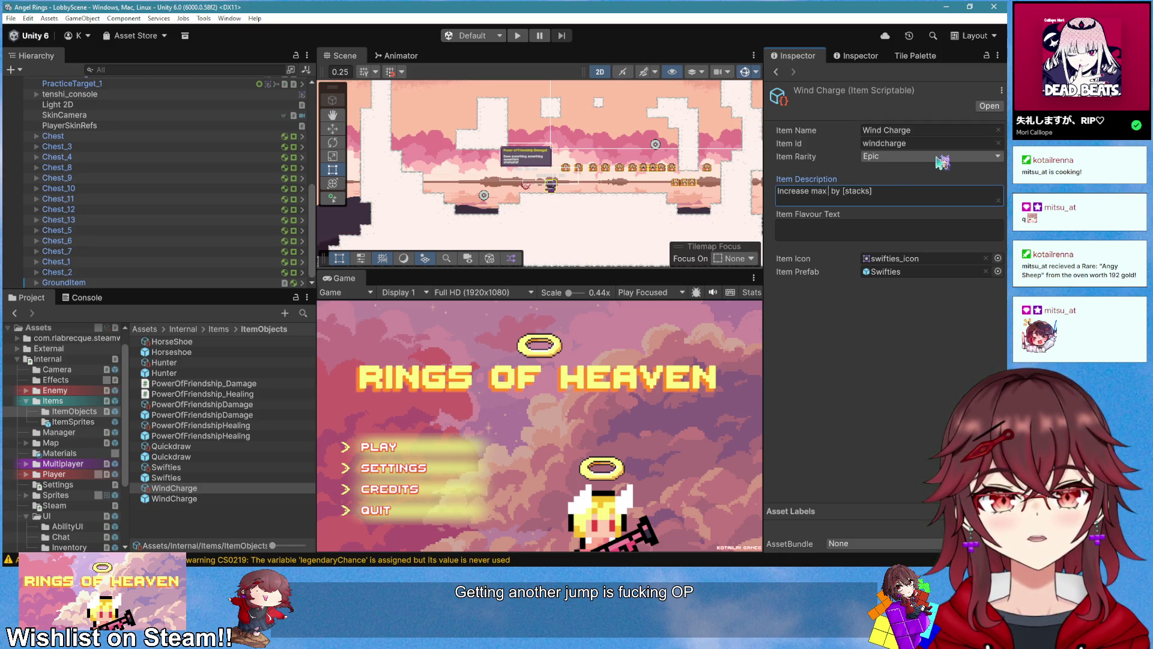
key("BackSpace")
key("BackSpace")
key("BackSpace")
type("air jumps")
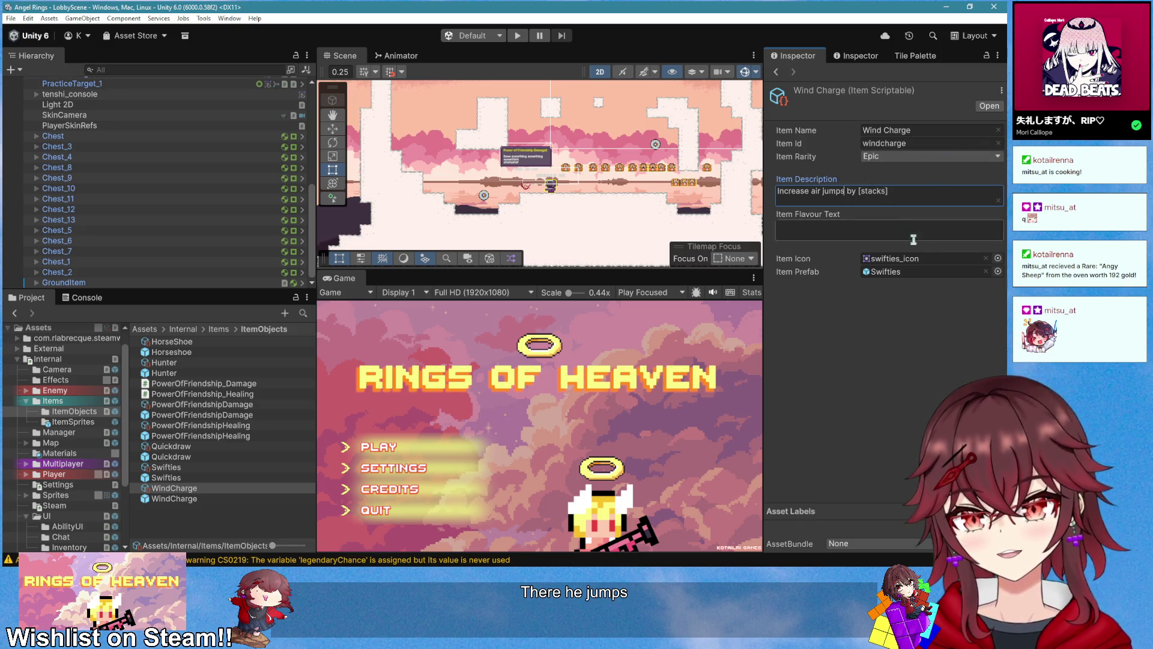
Step: Assign the WindCharge prefab as Item Prefab and windcharge_icon as the icon
mouse_move(211, 495)
left_mouse_down()
mouse_move(871, 195)
mouse_move(879, 275)
left_mouse_up()
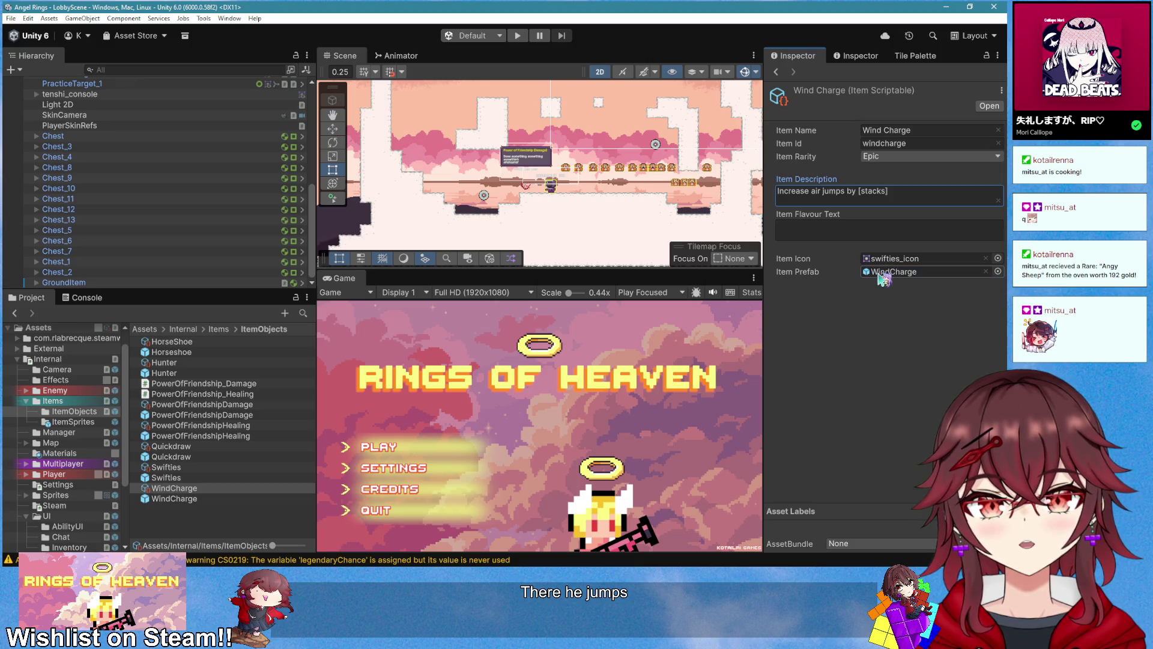
left_click(998, 258)
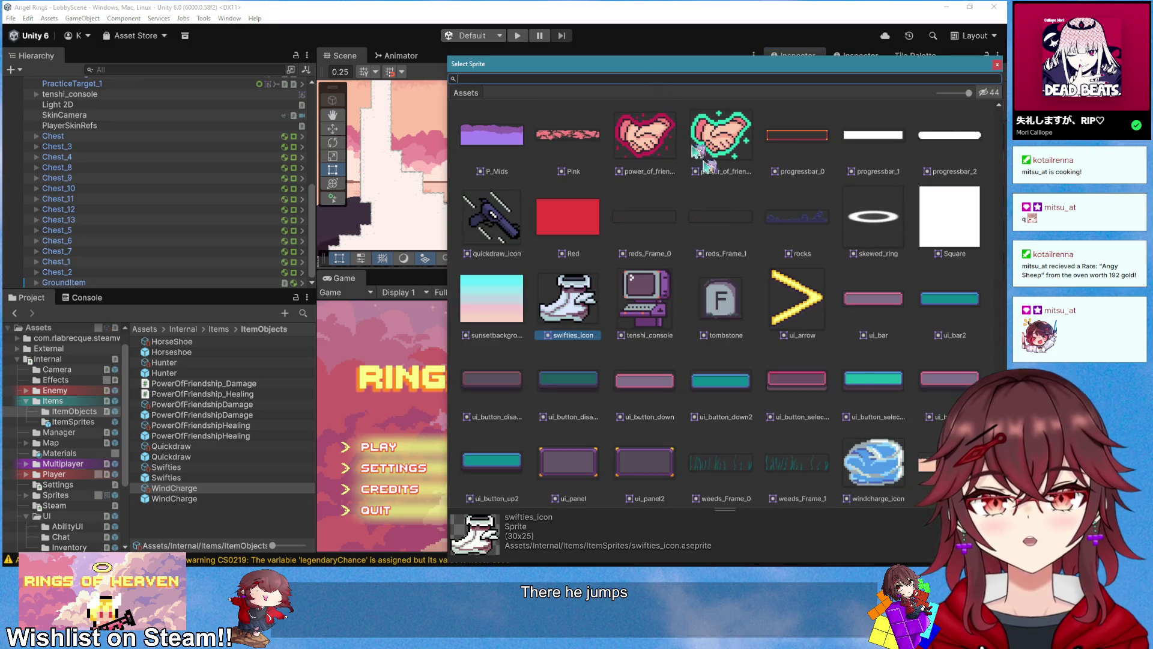
double_click(877, 448)
double_click(901, 273)
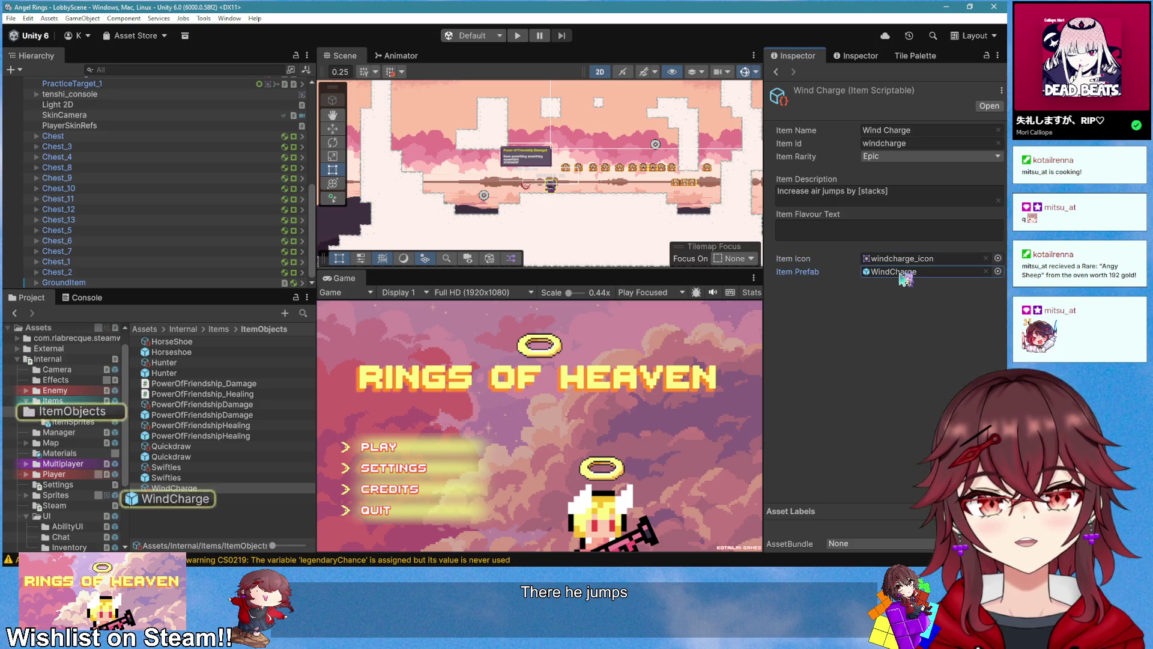
Step: Set the WindCharge prefab's Stat to Extra Jumps with a Stat Increment of 1
left_click(901, 316)
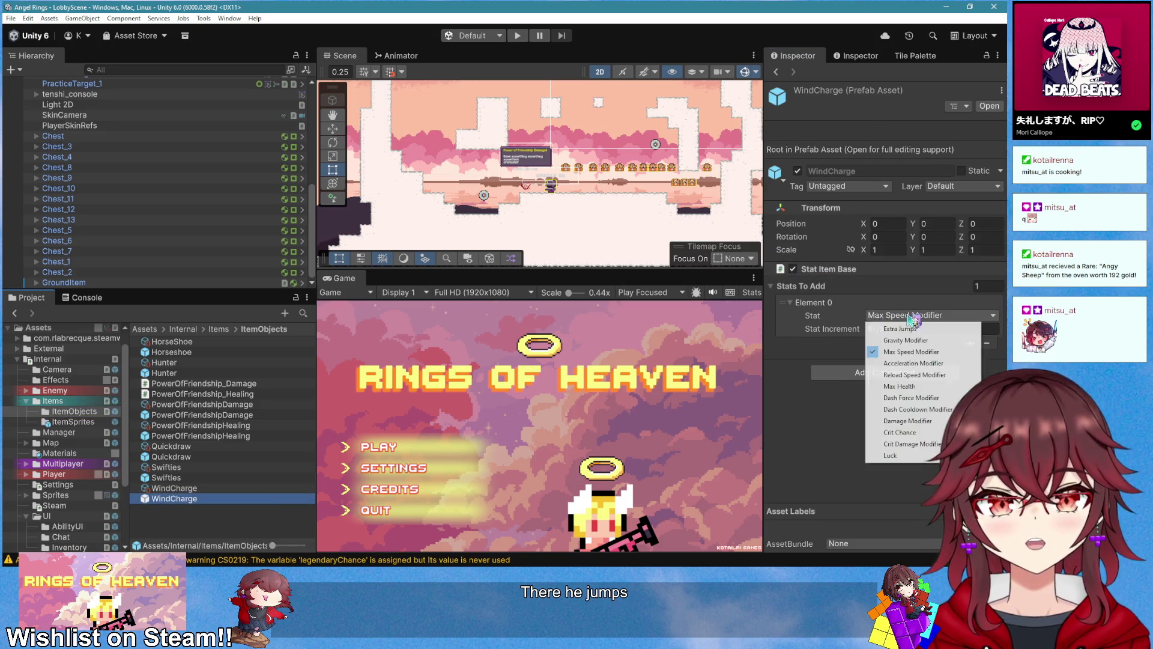
left_click(910, 329)
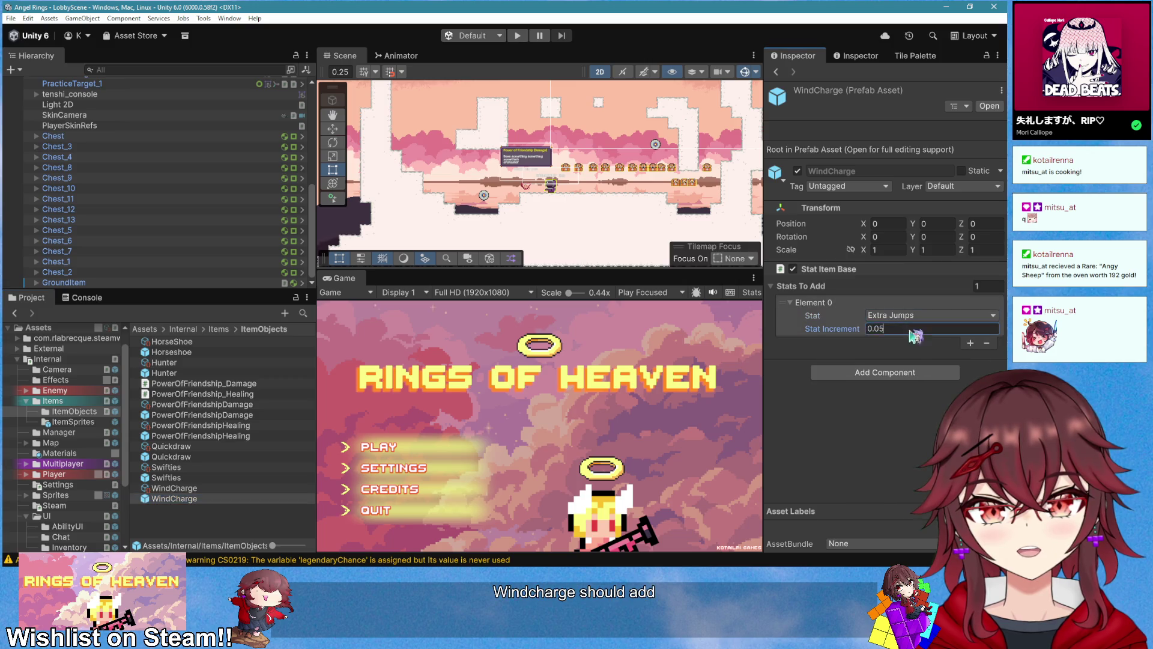
type("1")
left_click(883, 436)
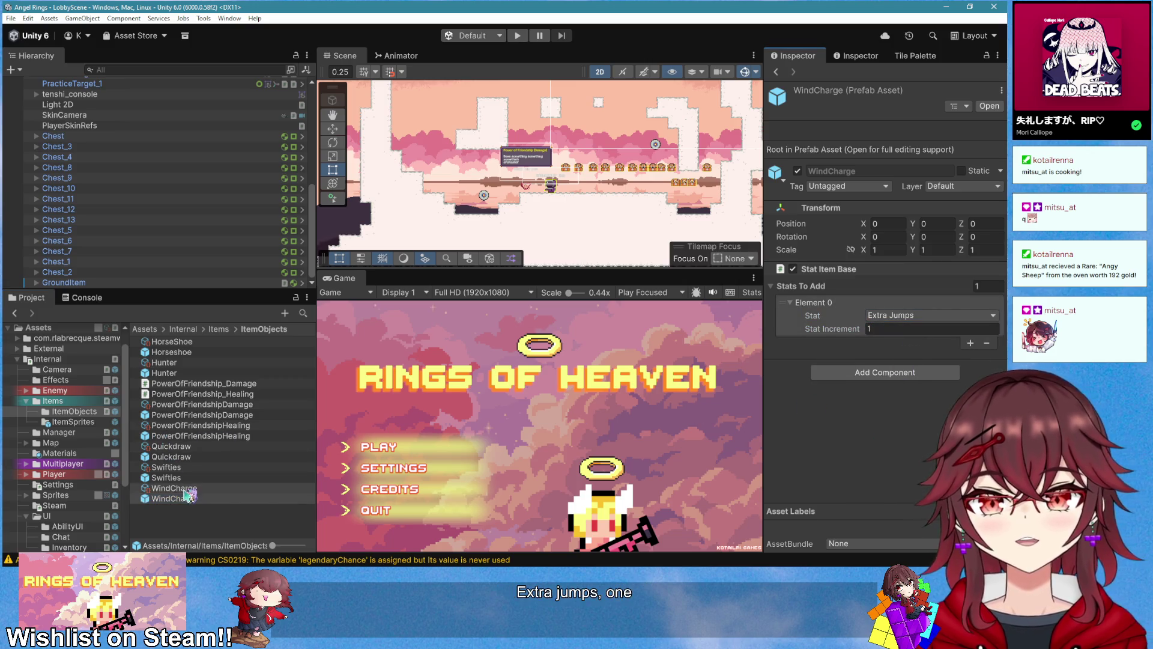
scroll(187, 216, "up", 4)
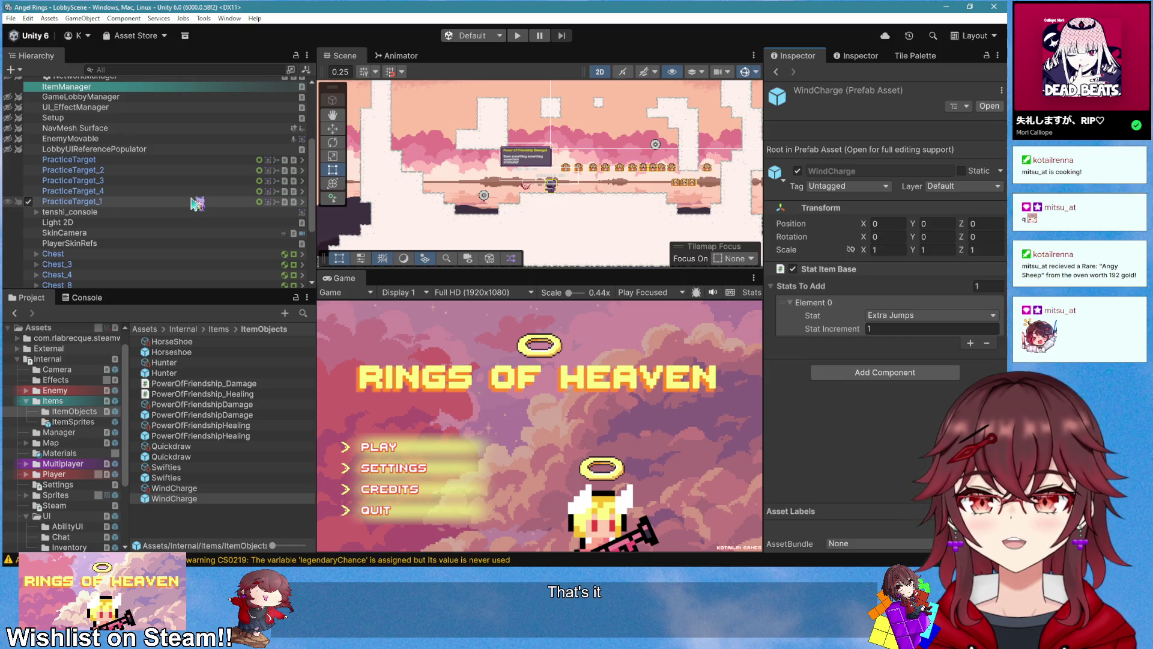
scroll(197, 203, "up", 2)
Step: Add a new Element 6 slot to ItemManager's Items list holding WindCharge
left_click(66, 125)
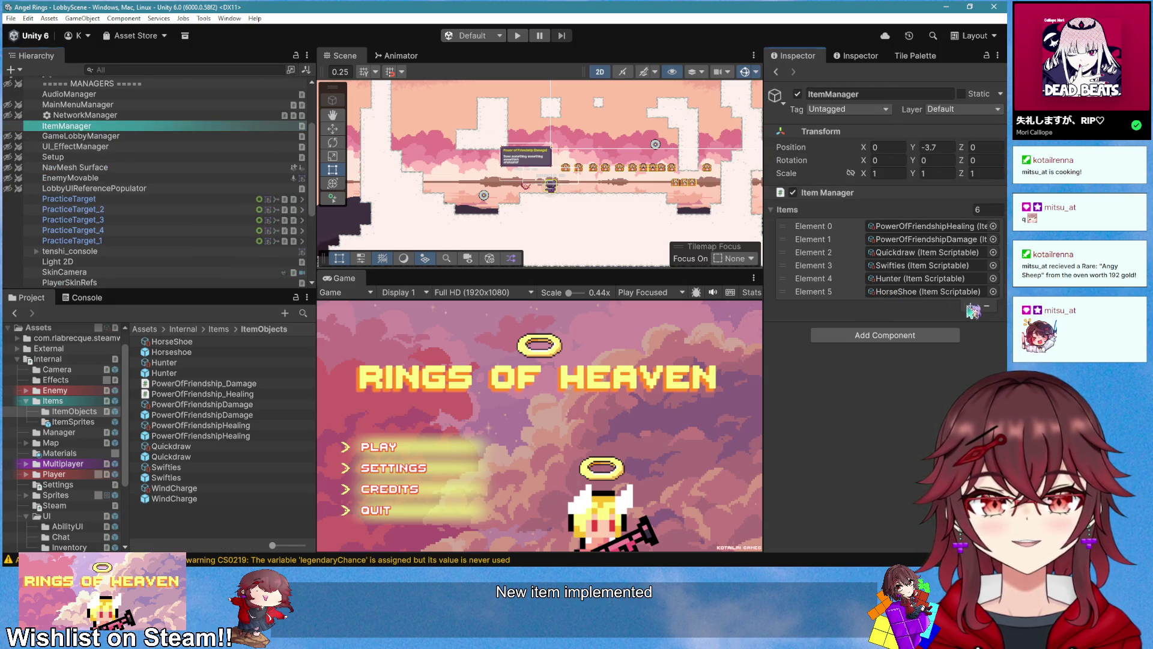
left_click(970, 306)
left_click(215, 488)
left_click_drag(215, 488, 926, 304)
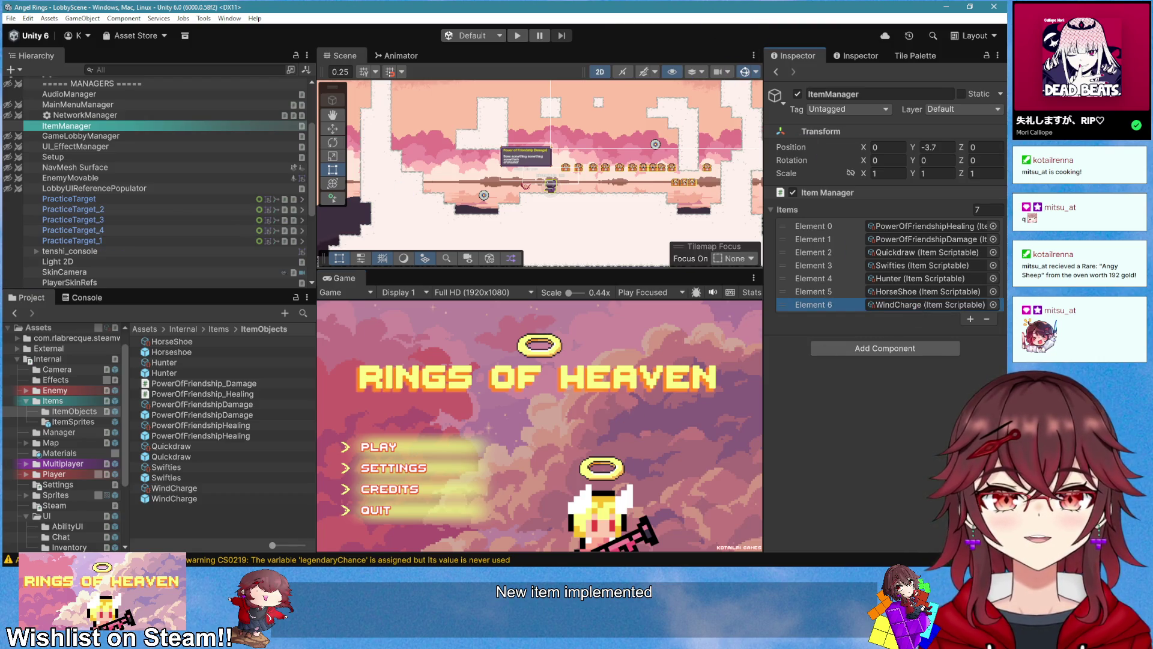
Step: Enter Play mode, start a game room, and maximize the Game view
key("alt+Tab")
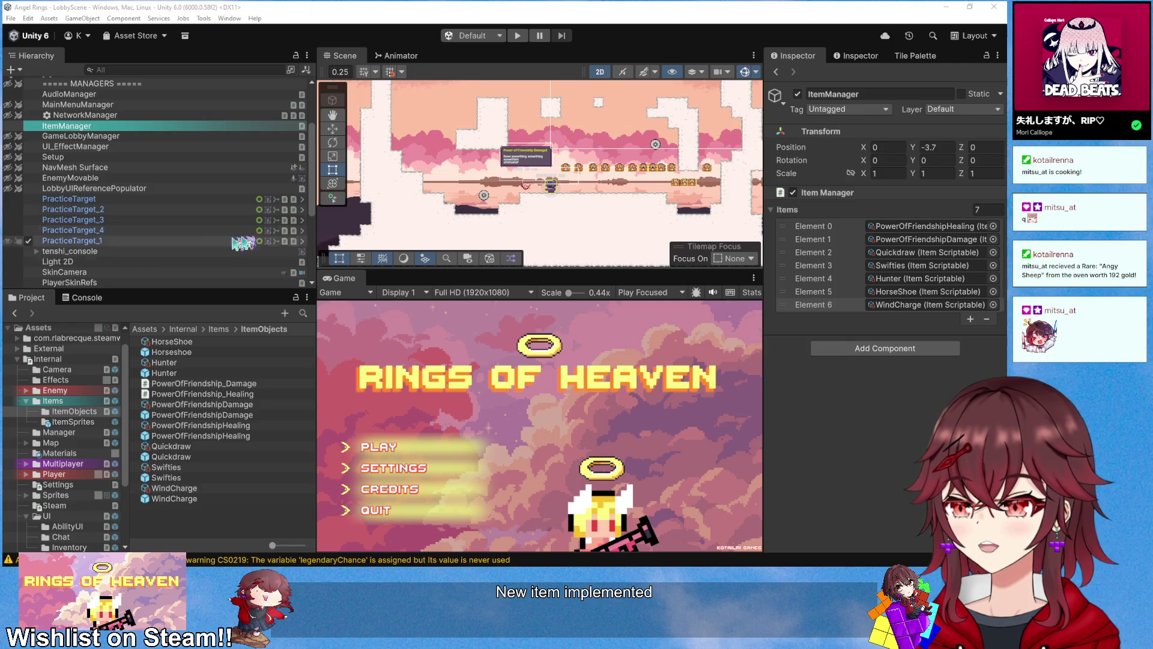
left_click(685, 39)
left_click(518, 36)
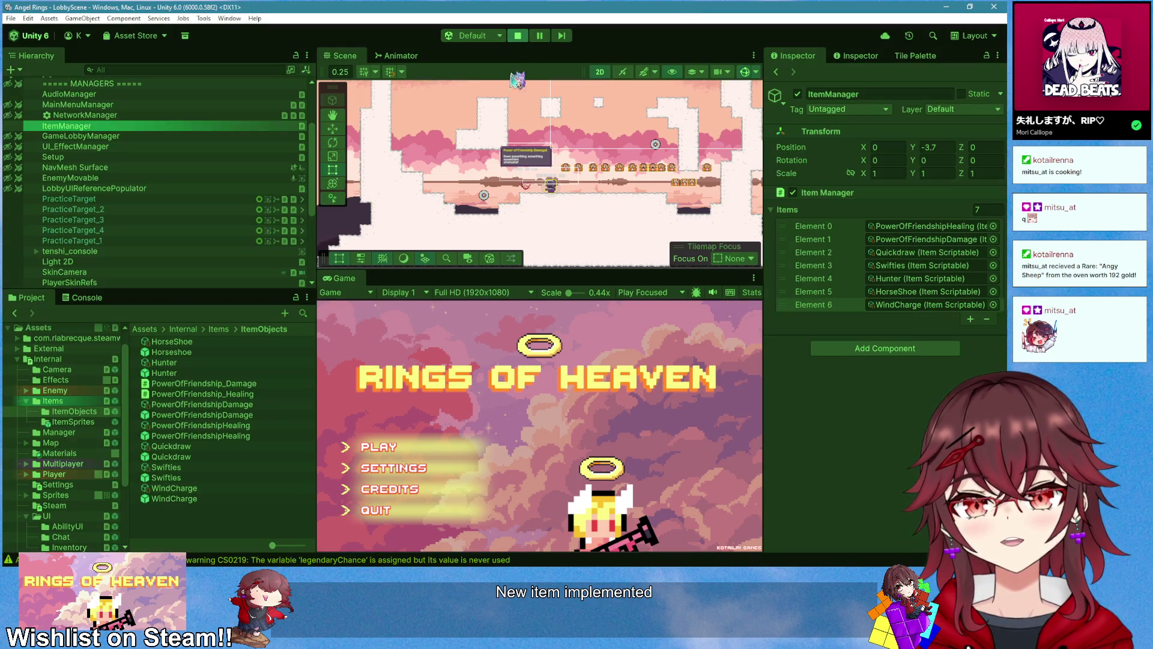
left_click(396, 446)
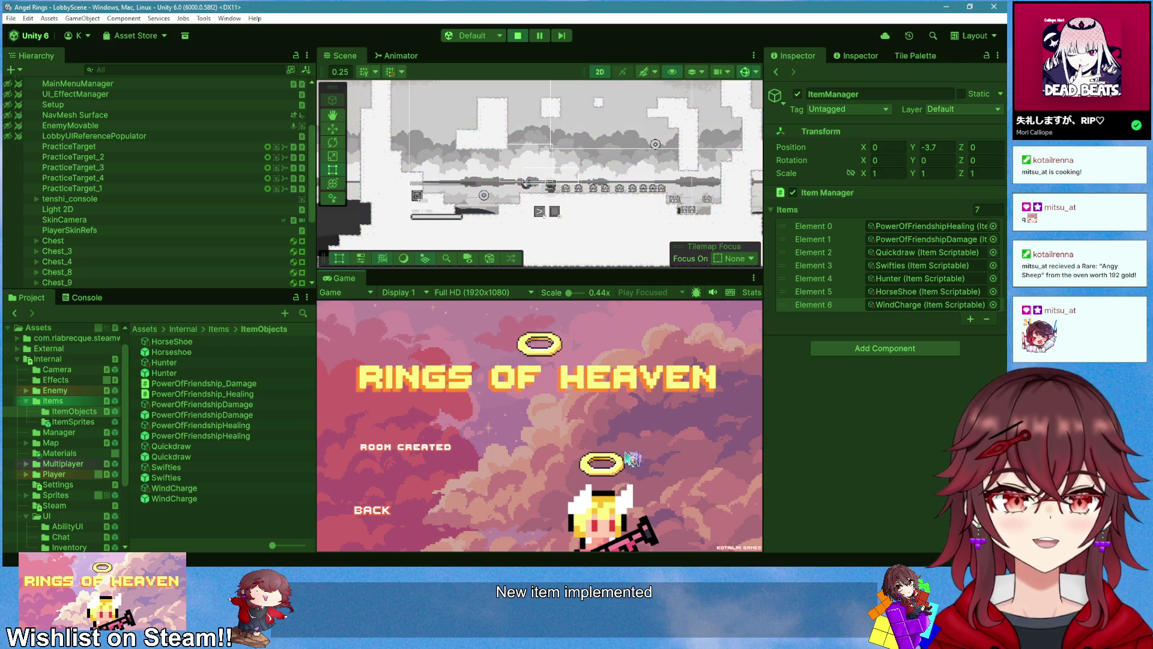
right_click(343, 278)
left_click(368, 284)
Step: Run through the level collecting items from the chests, then stop and restart the playtest
key("d")
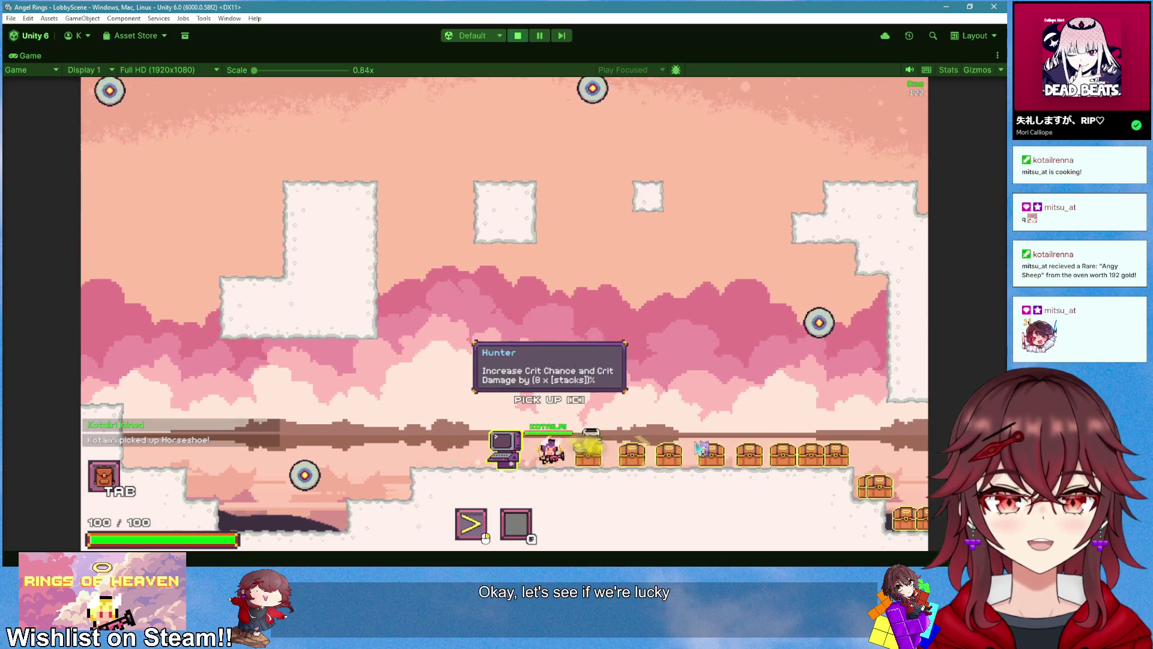
key("d")
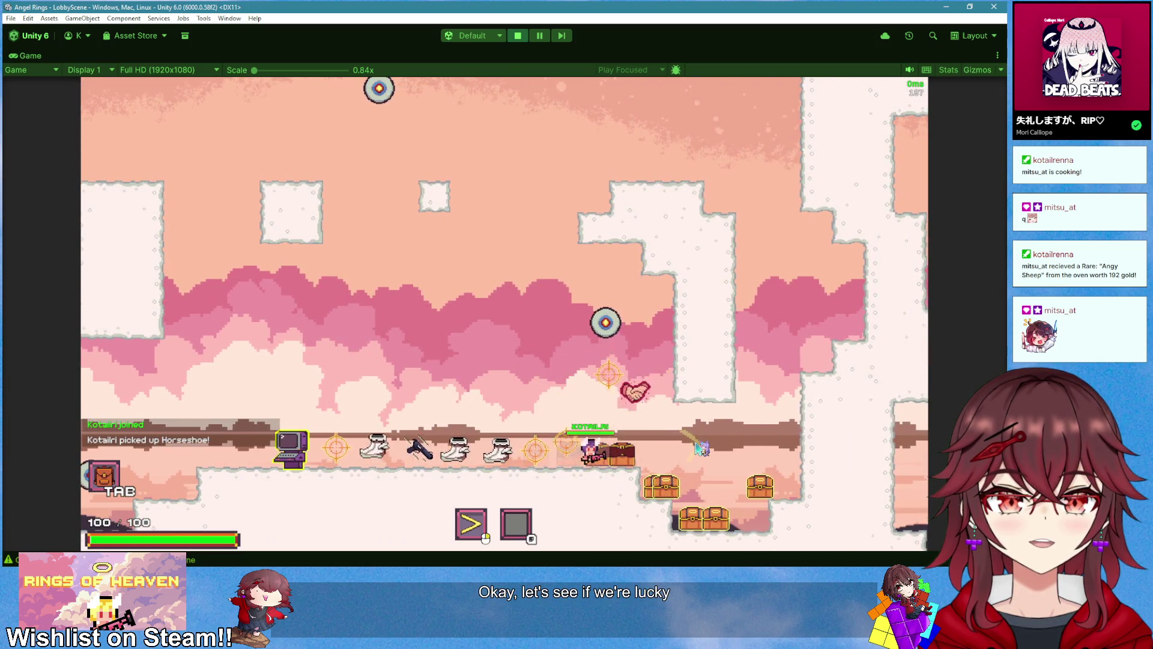
key("d")
key("a")
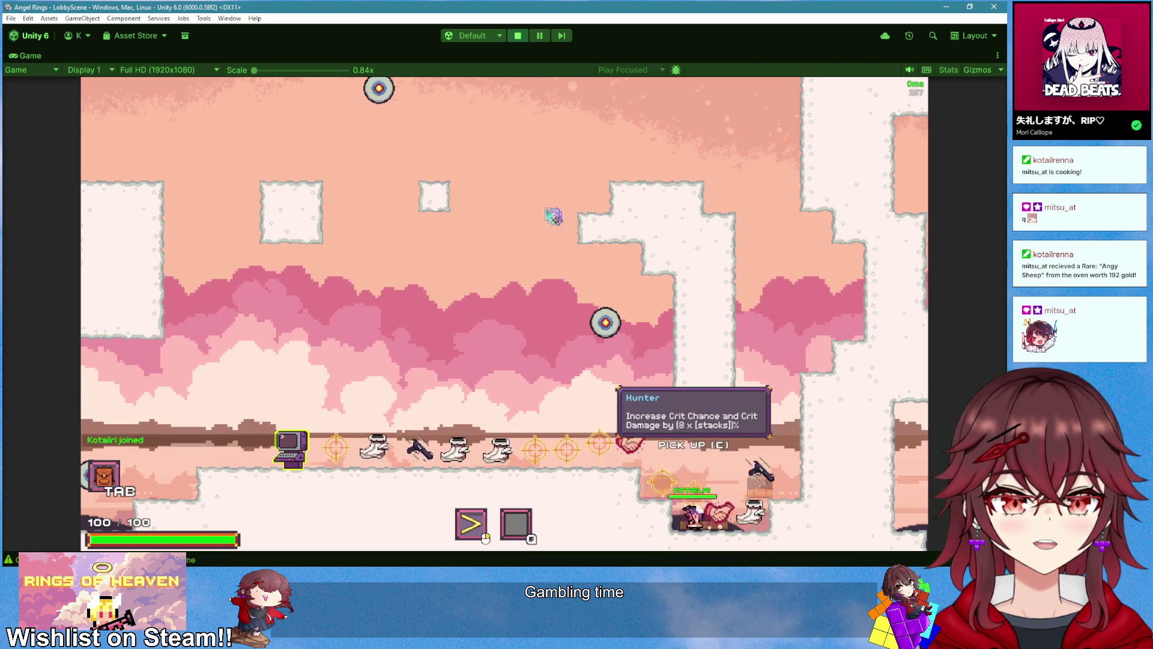
left_click(517, 38)
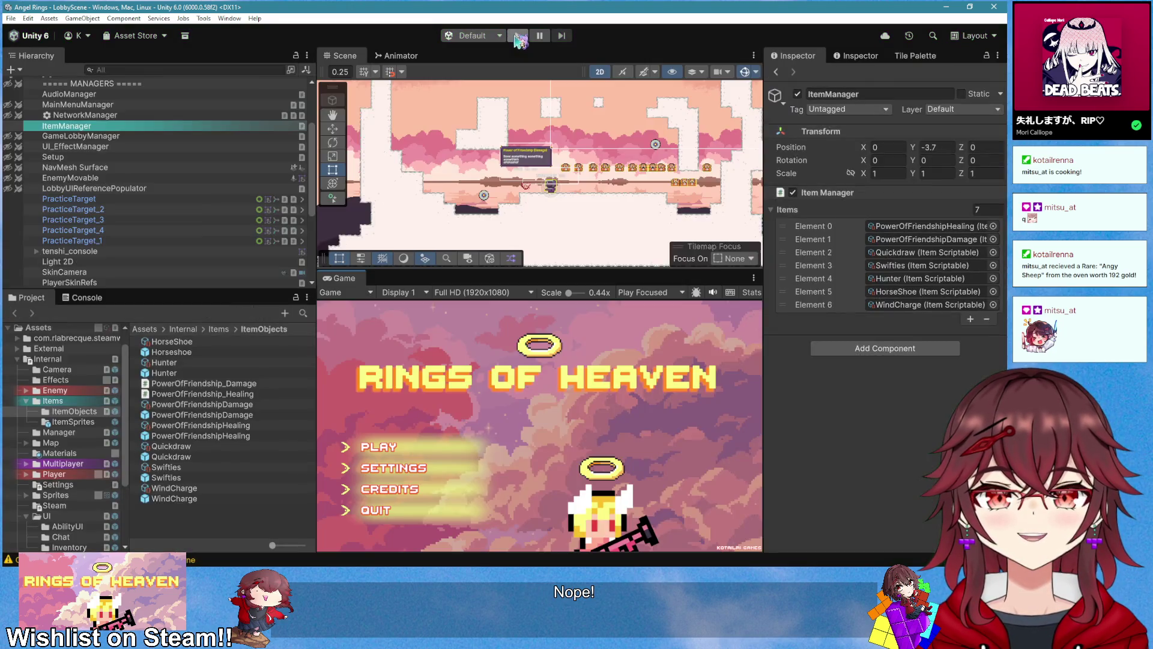
left_click(517, 36)
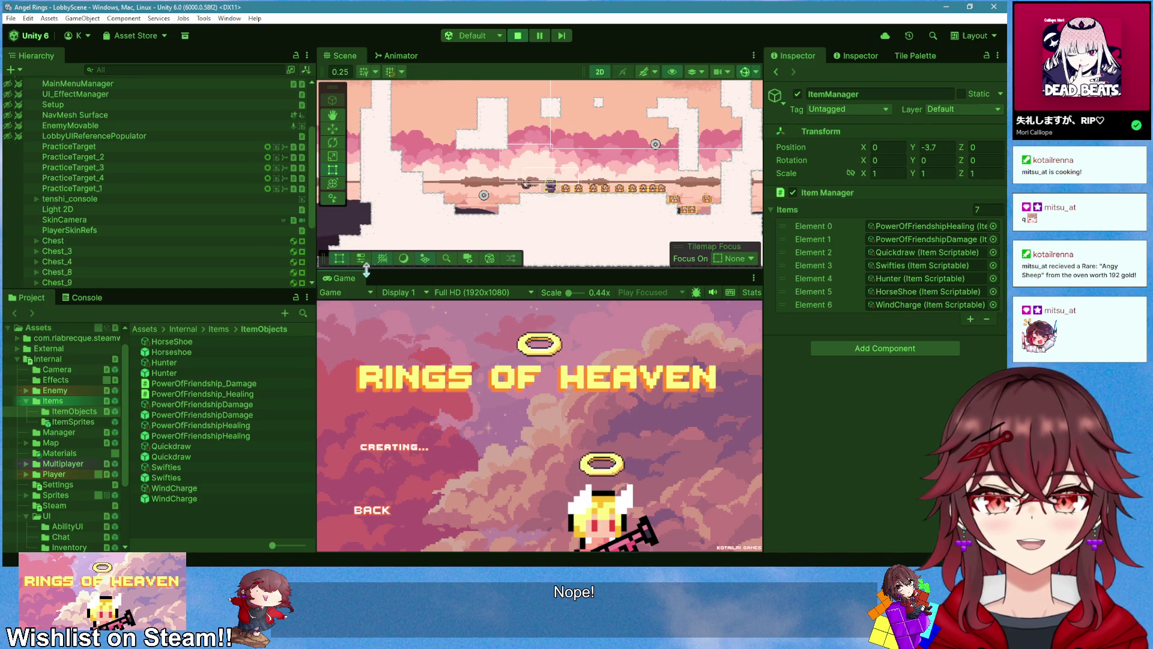
Step: Collect the Wind Charge, check the inventory, and test the extra air jumps
left_click(390, 312)
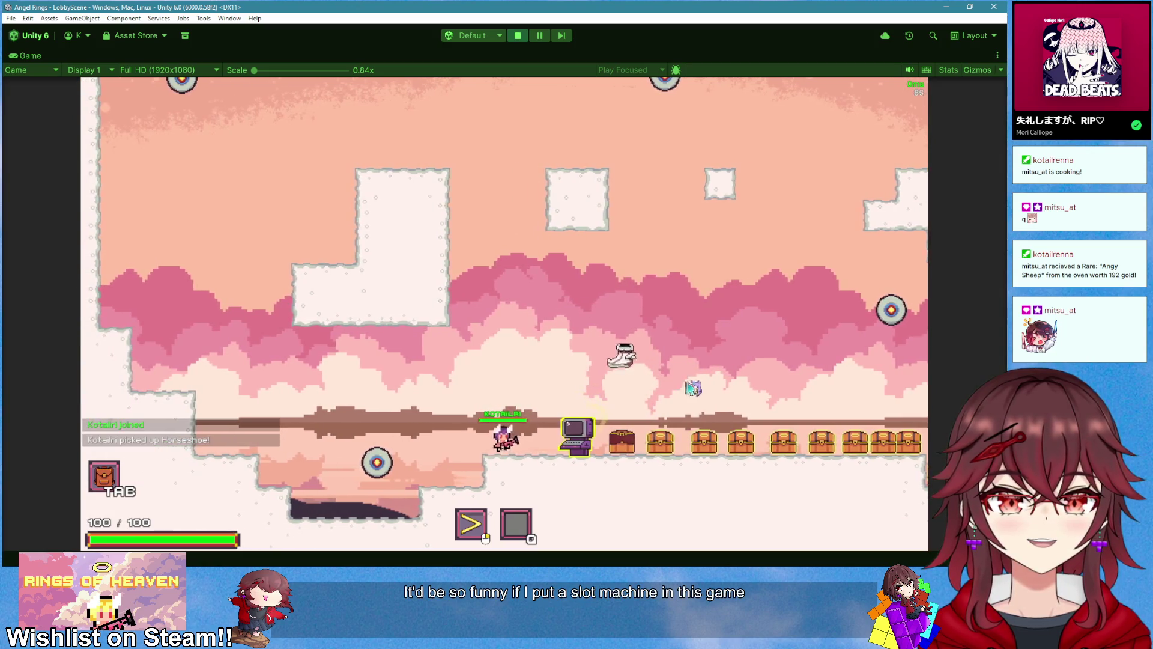
key("d")
key("d")
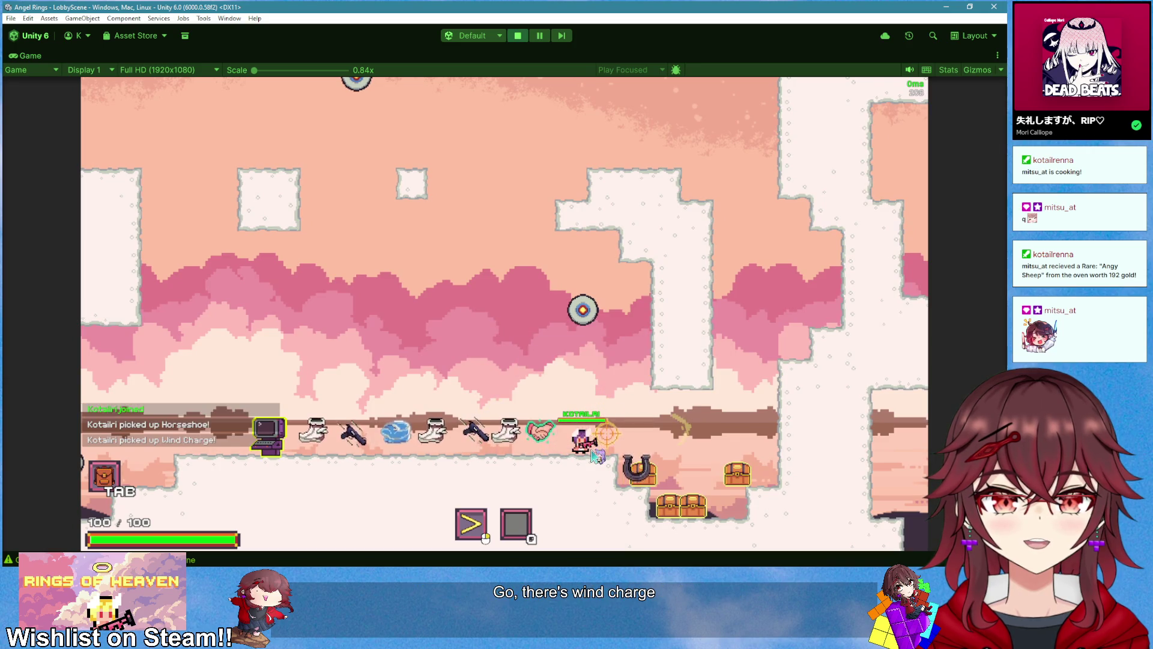
key("a")
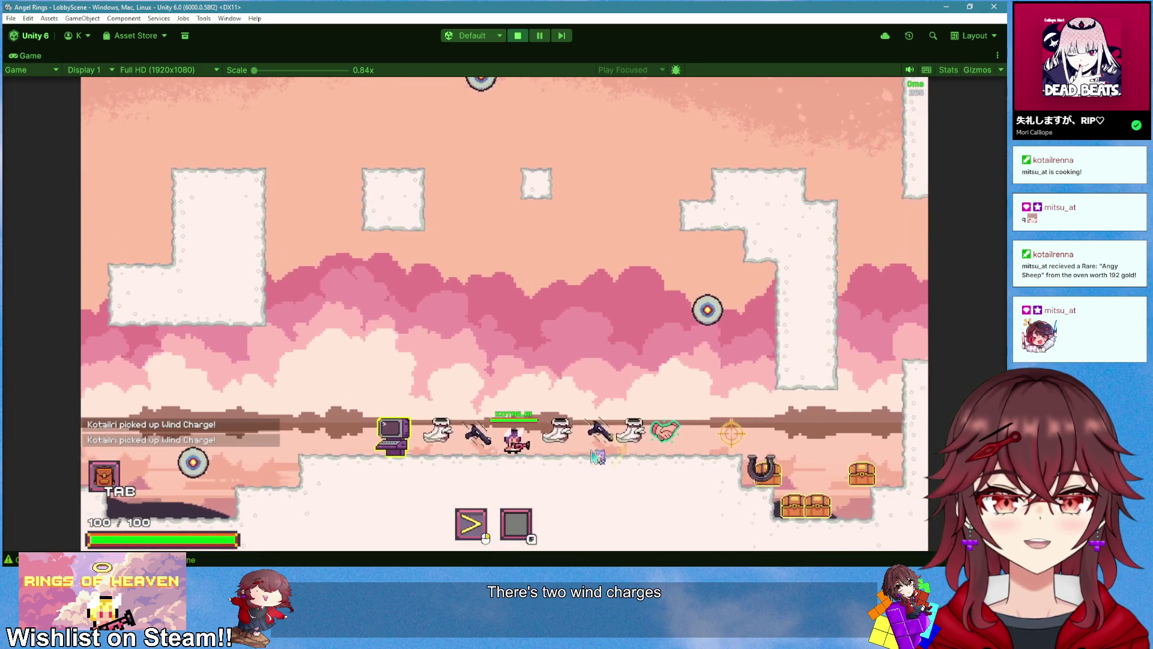
key("Tab")
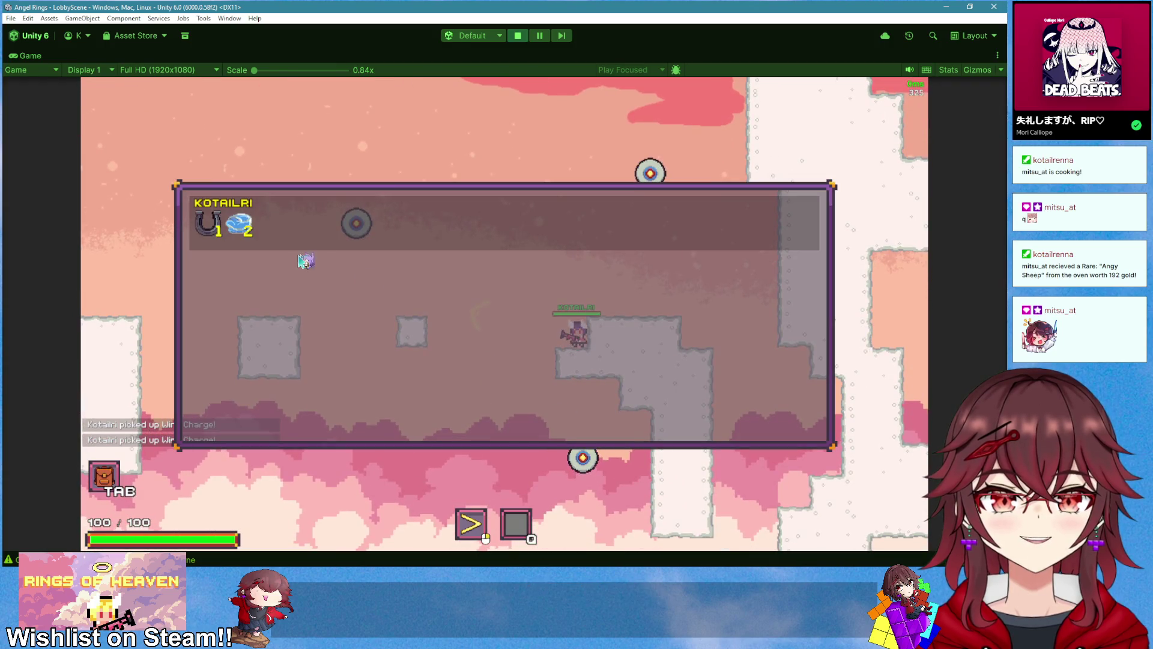
key("space")
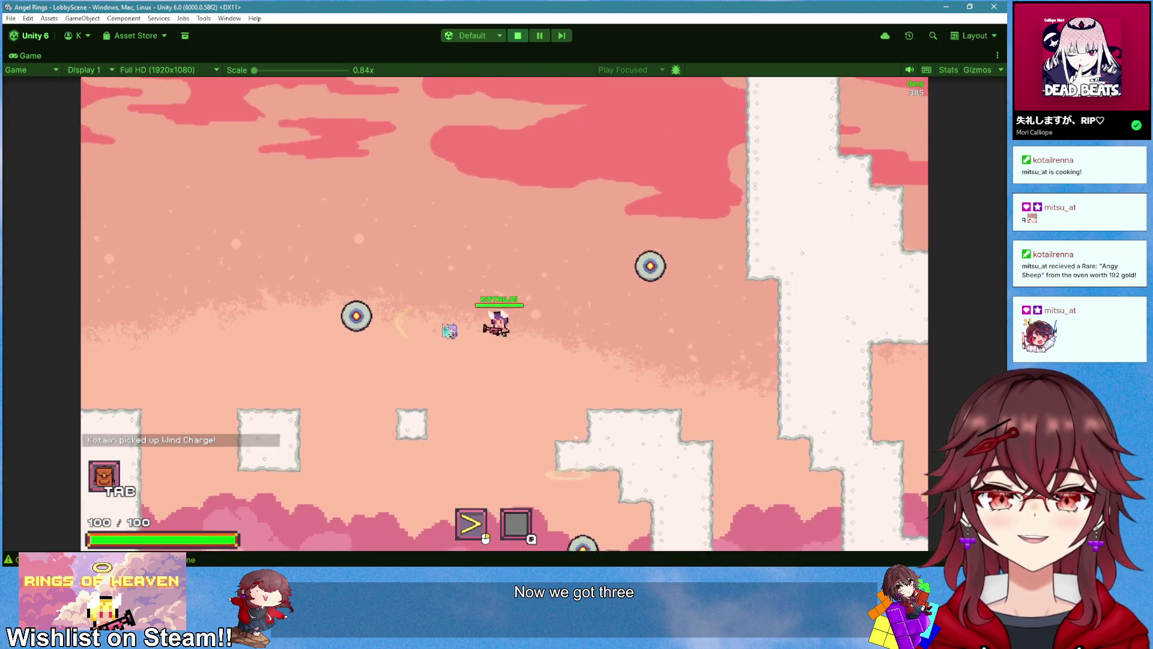
key("a")
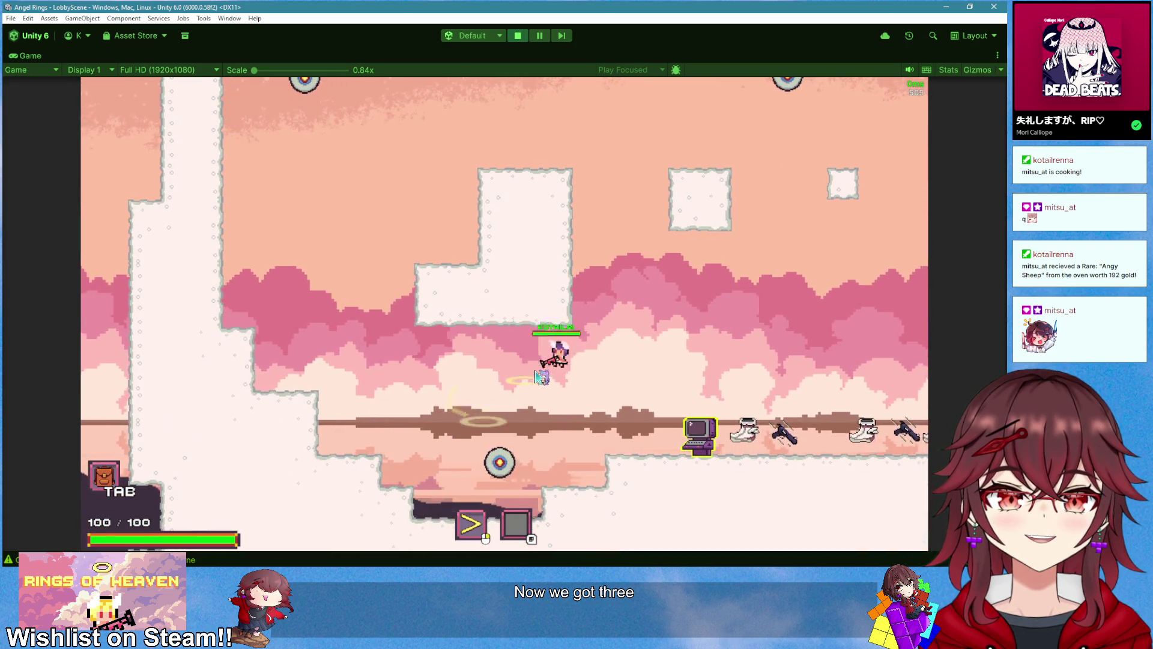
key("d")
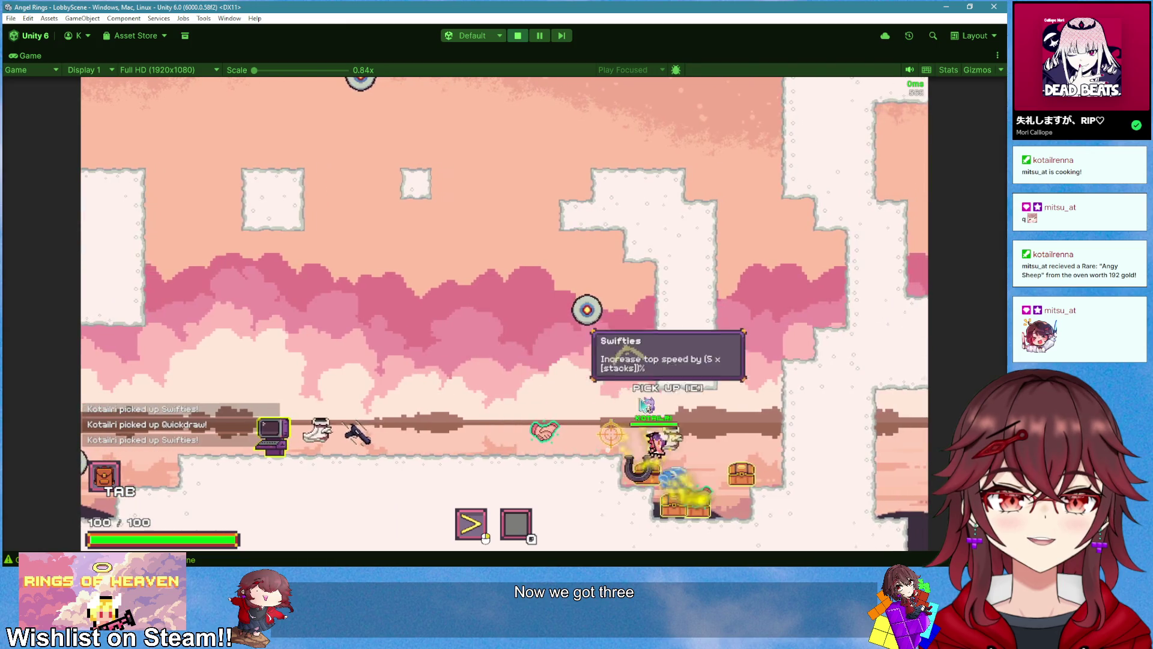
left_click(714, 414)
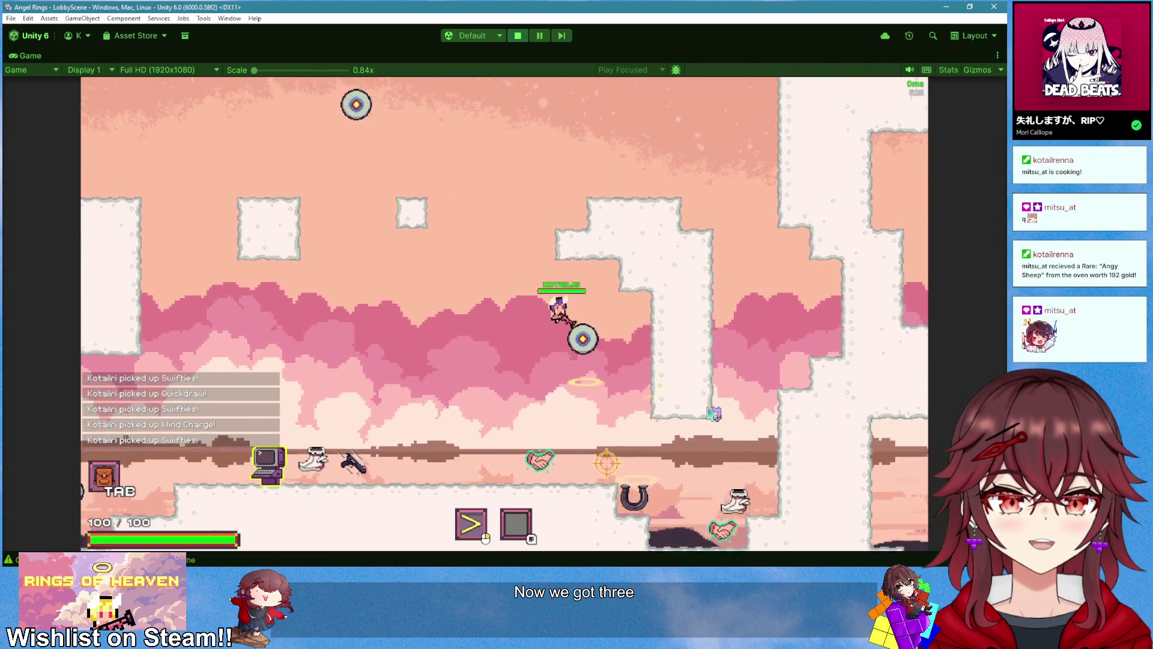
key("a")
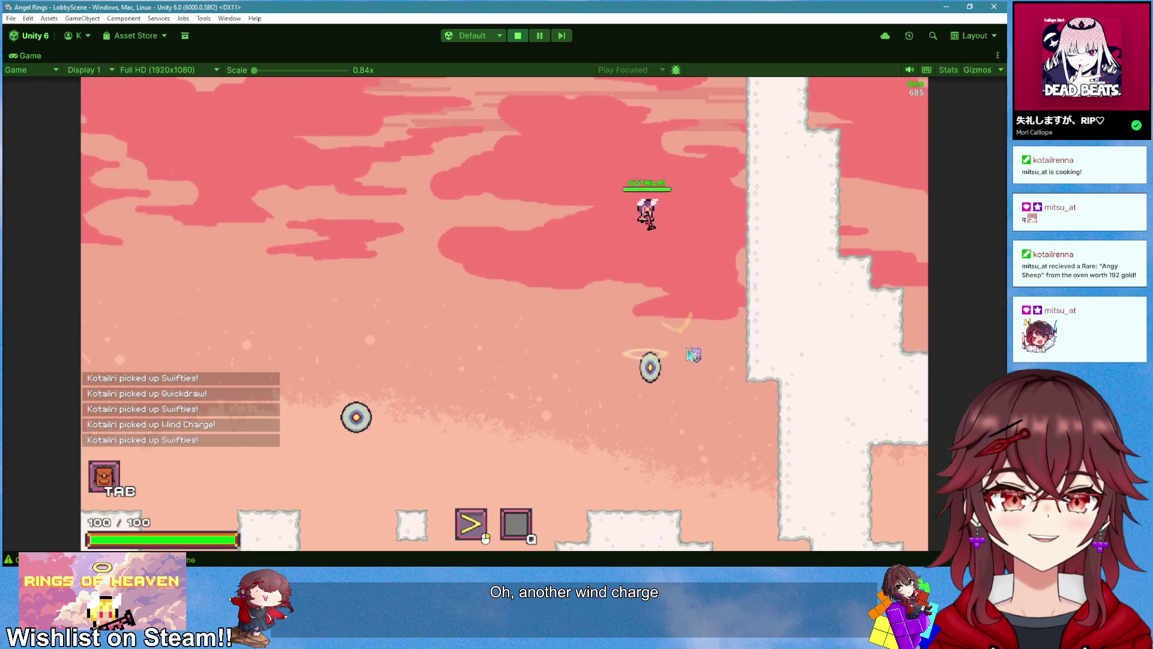
key("d")
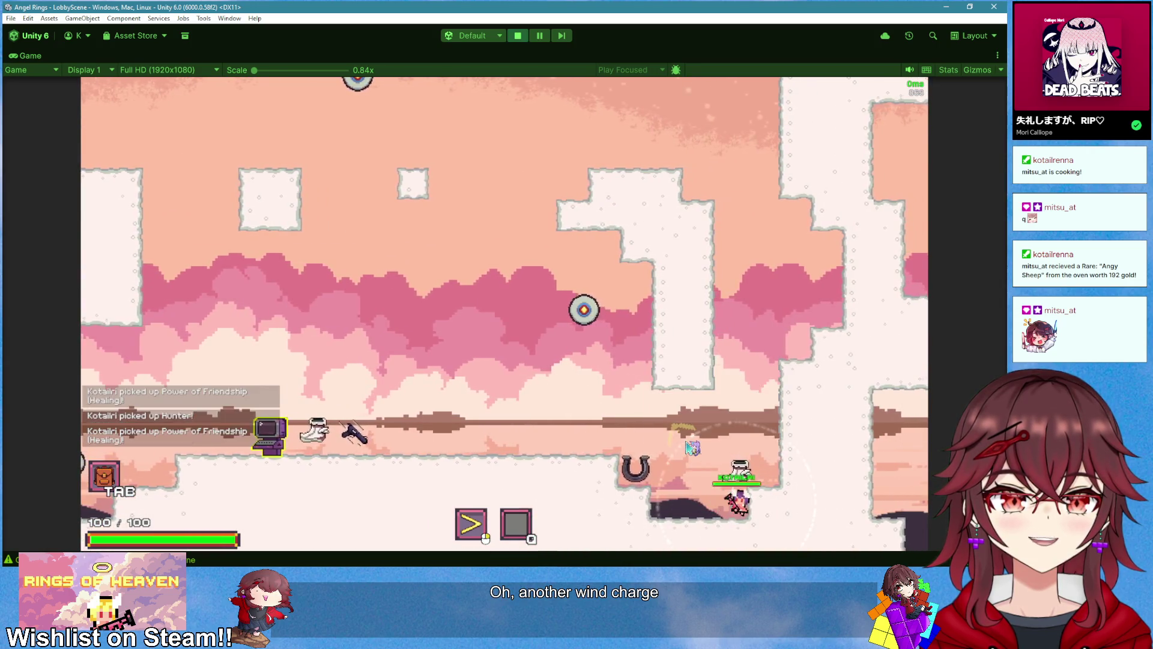
key("a")
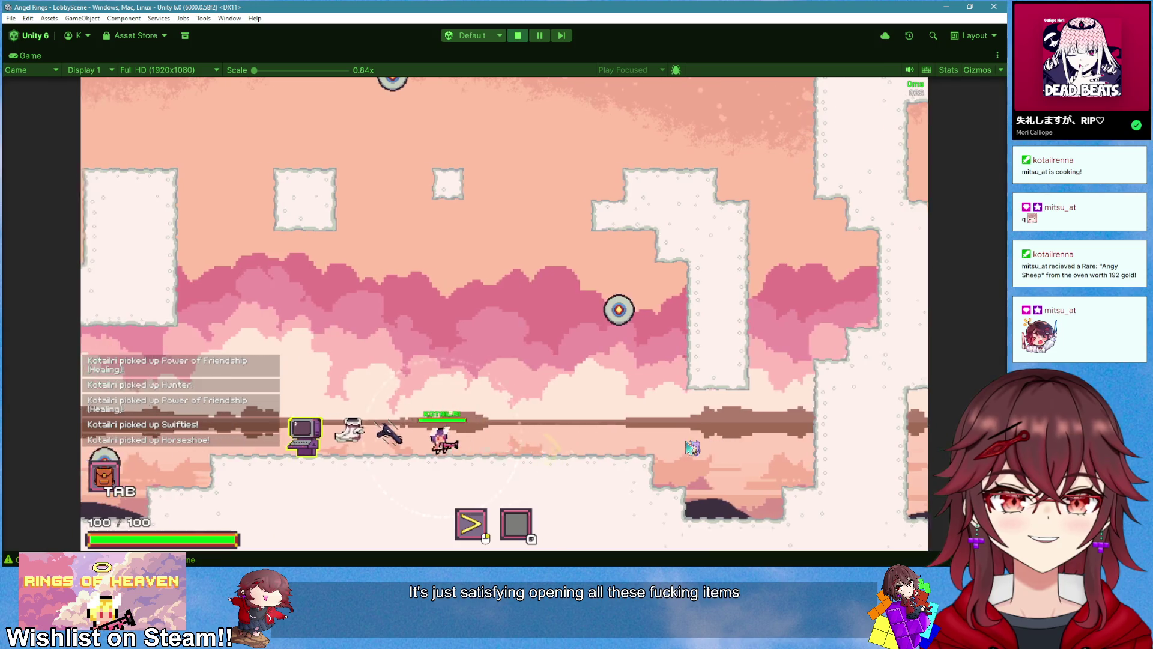
key("Tab")
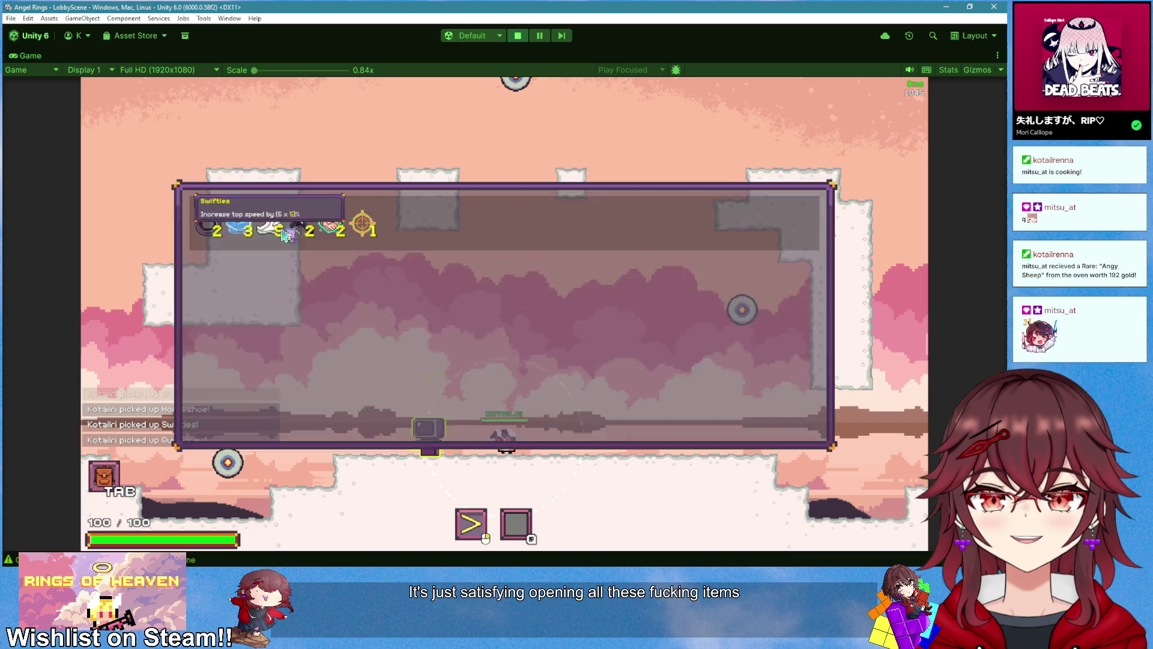
key("Tab")
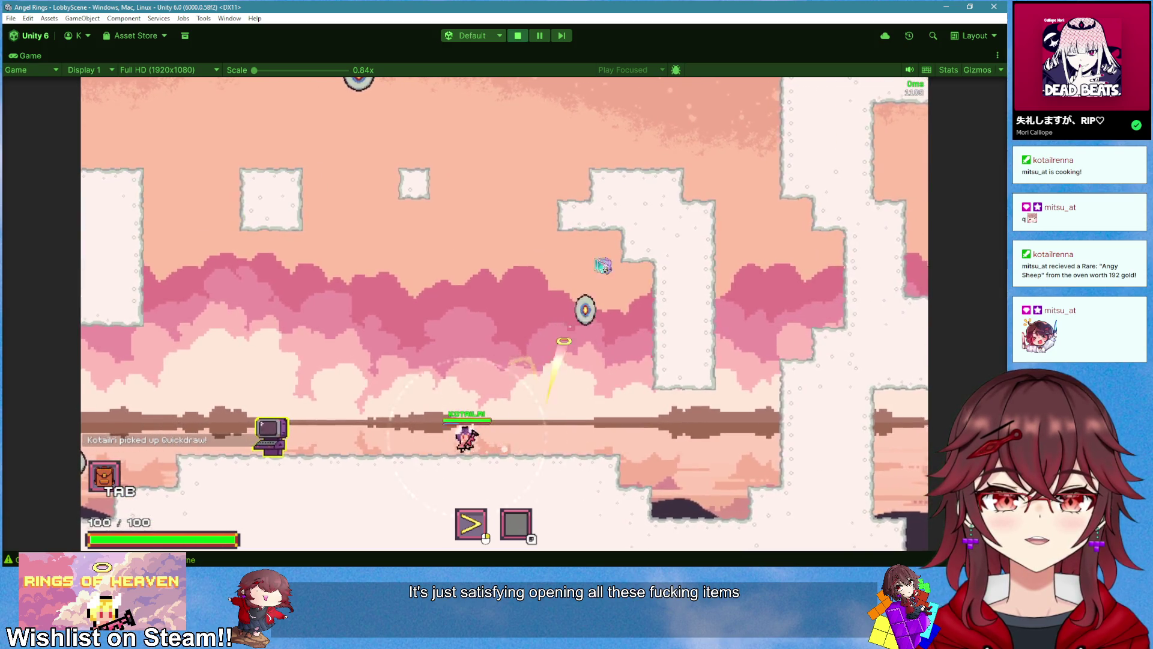
Step: Dash, jump and throw halos at the practice targets, then stop play mode
right_click(619, 269)
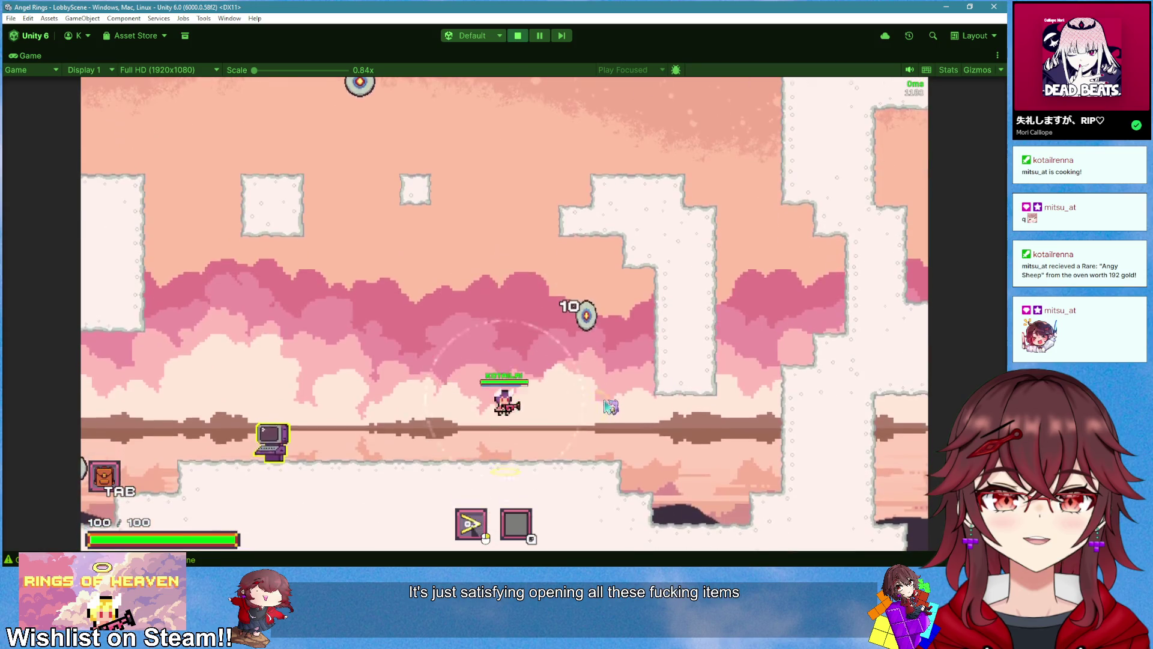
right_click(598, 385)
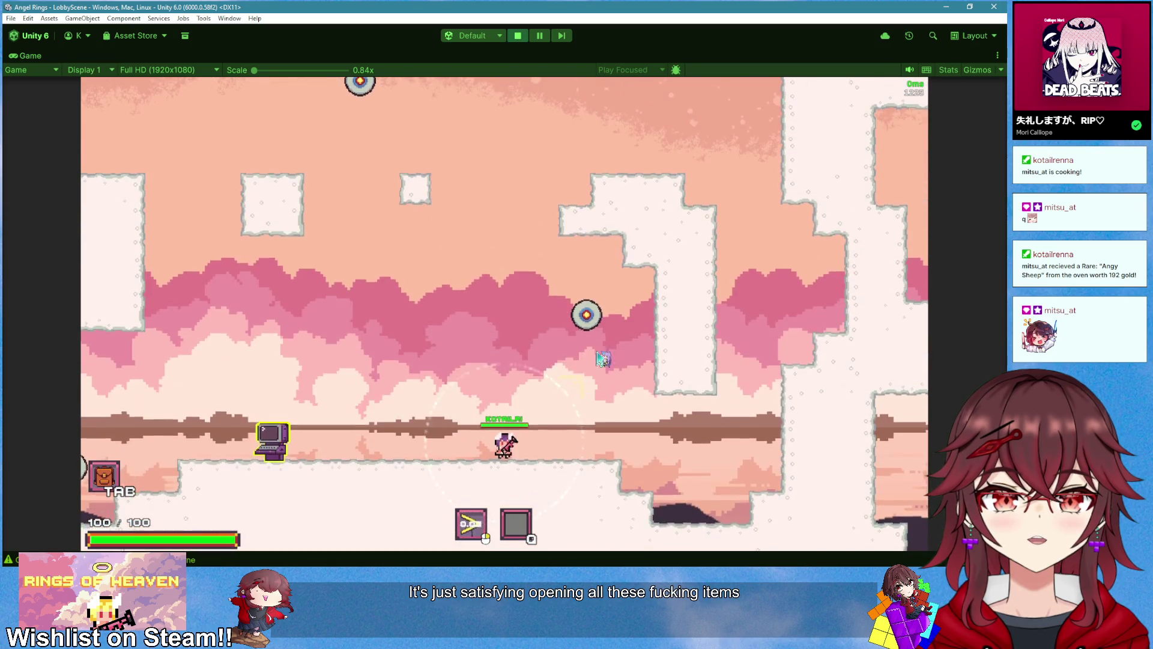
left_click(595, 325)
left_click(654, 291)
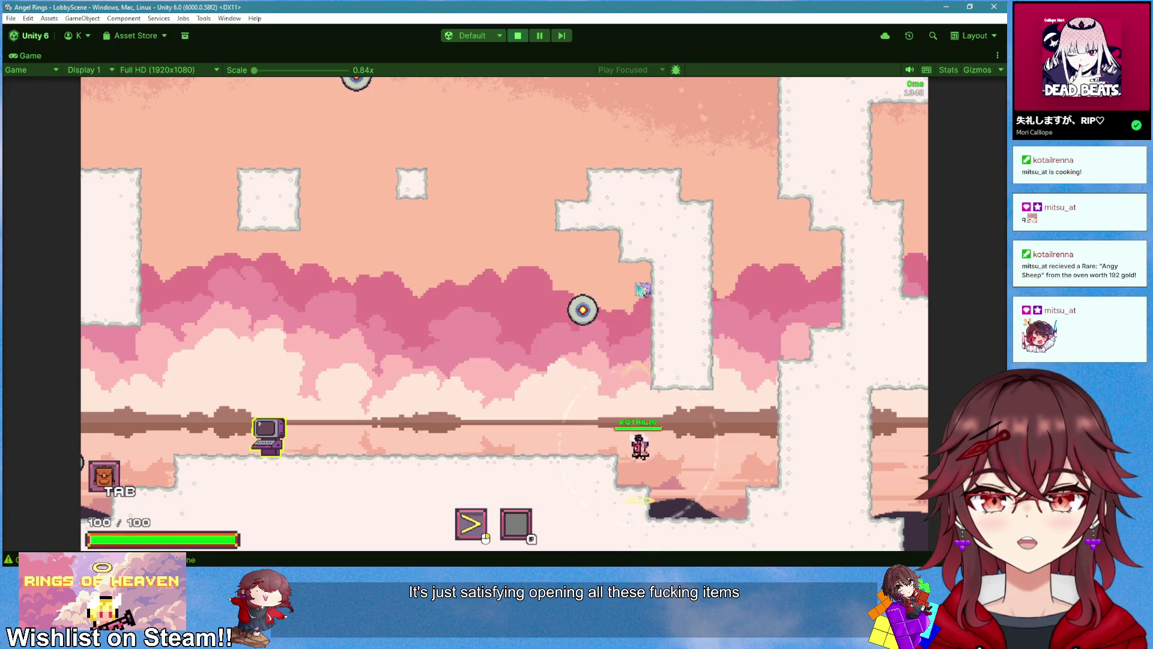
key("a")
key("d")
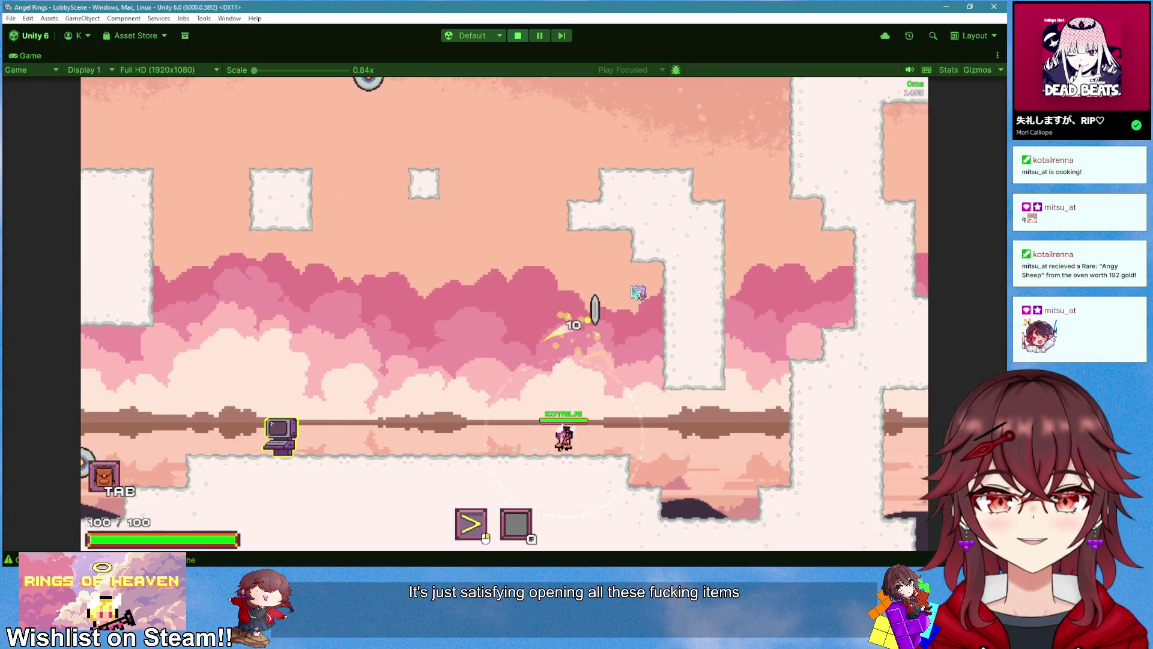
key("a")
left_click(628, 263)
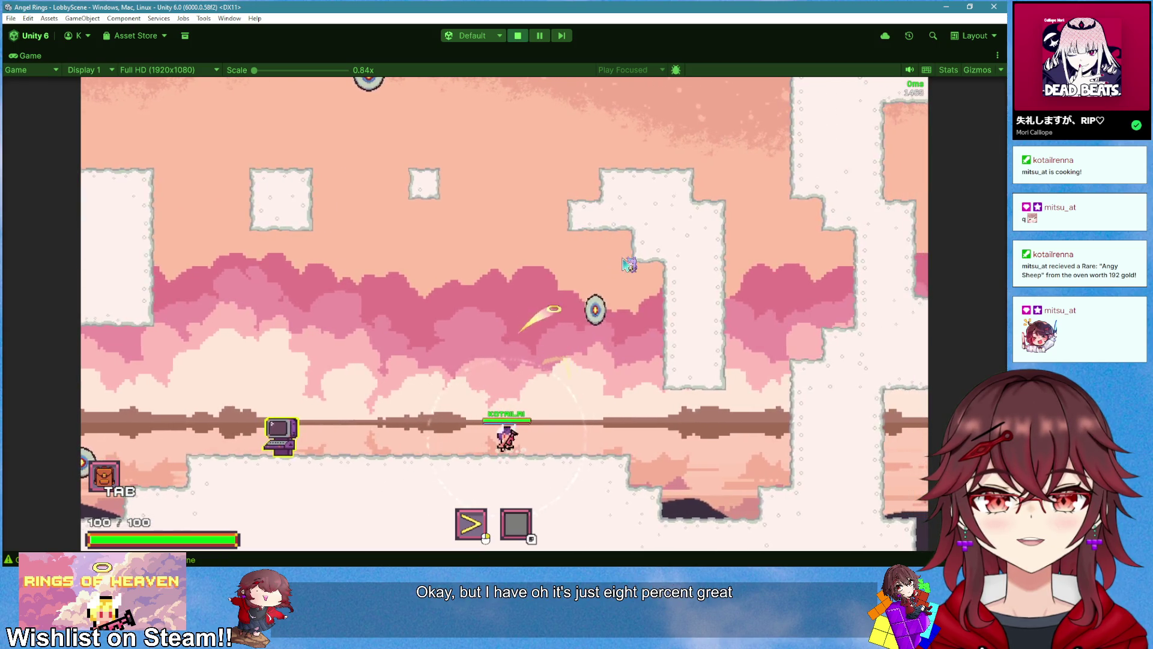
key("space")
key("d")
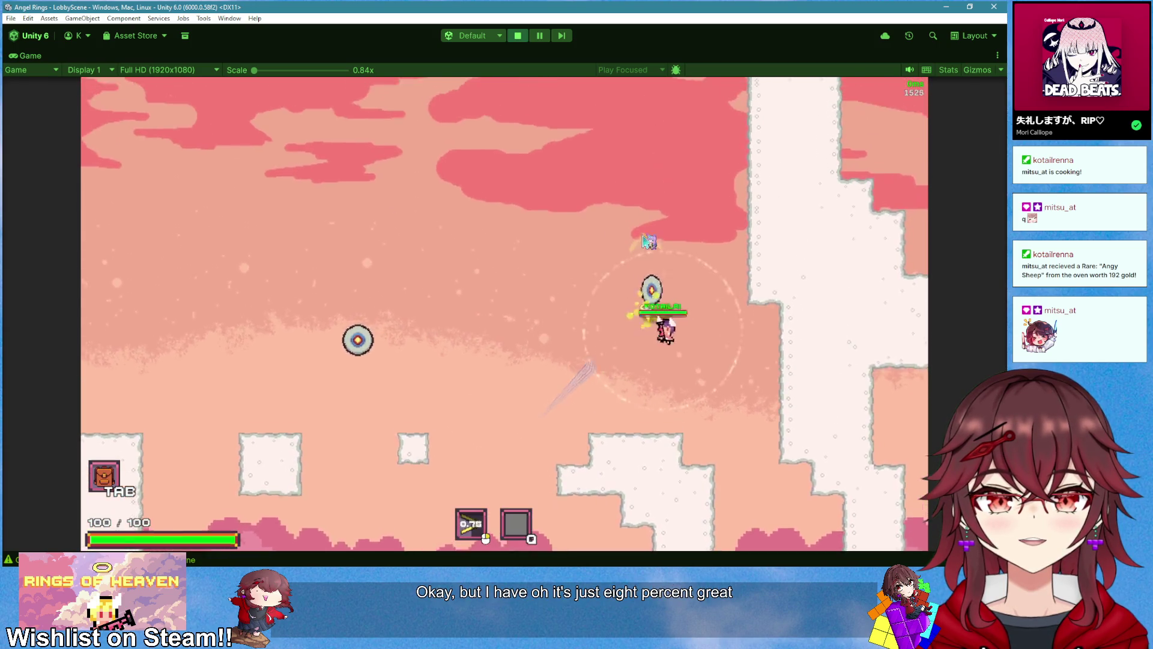
key("space")
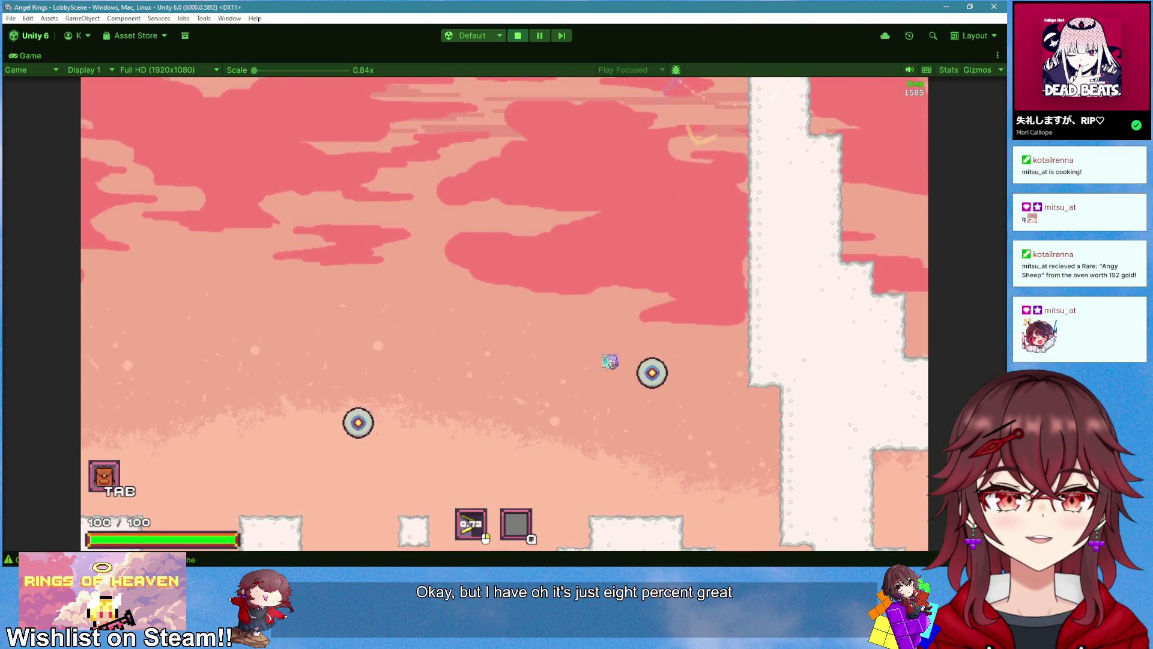
key("a")
key("space")
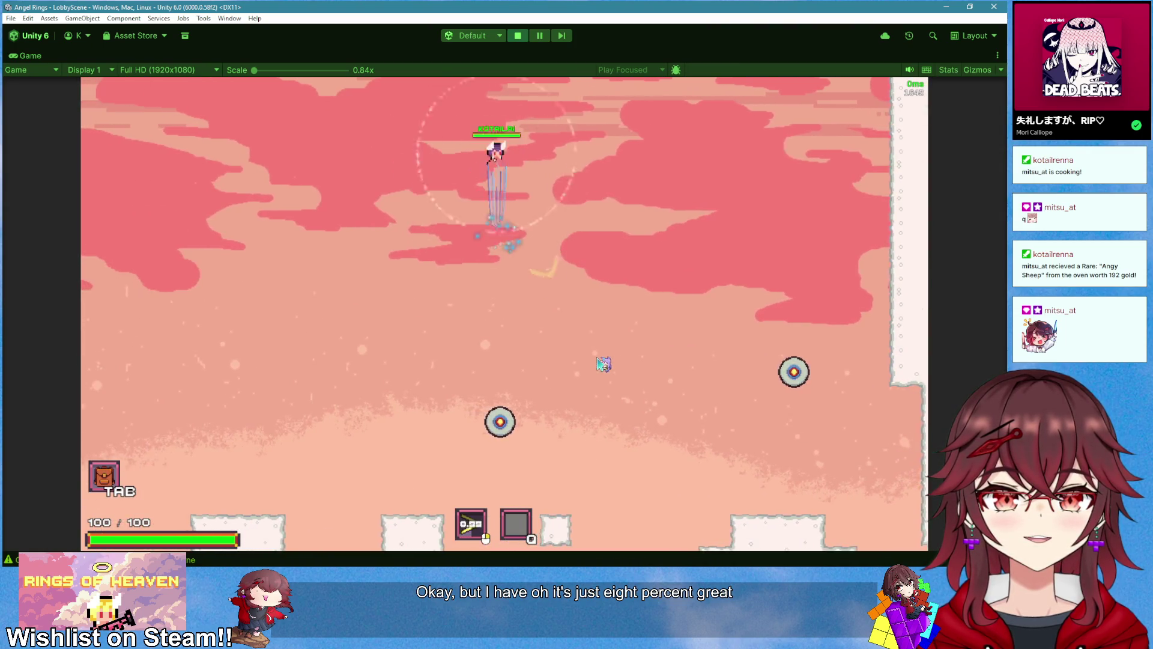
key("space")
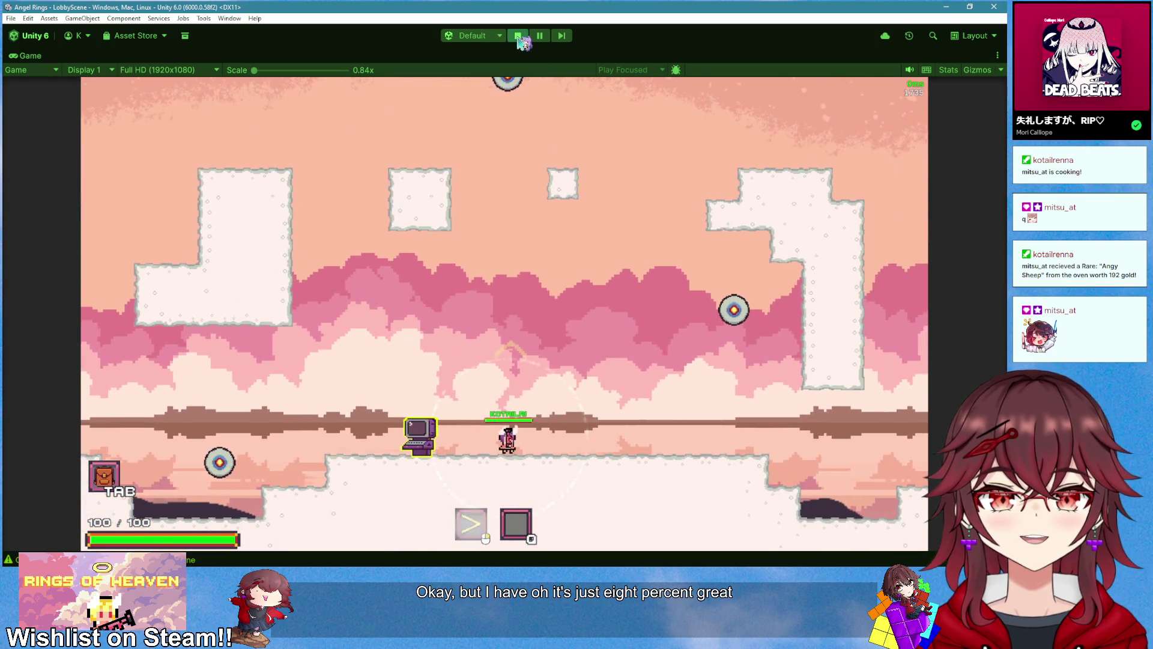
left_click(518, 36)
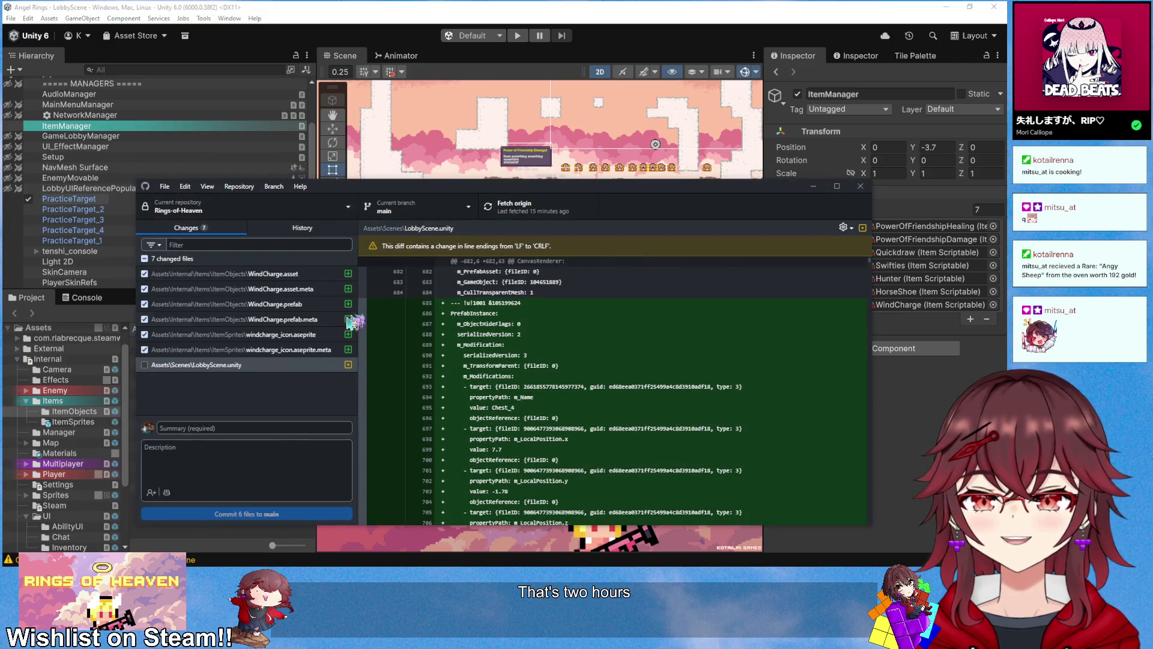
Step: Commit the six checked files to main with summary 'added wind charge item'
left_click(283, 430)
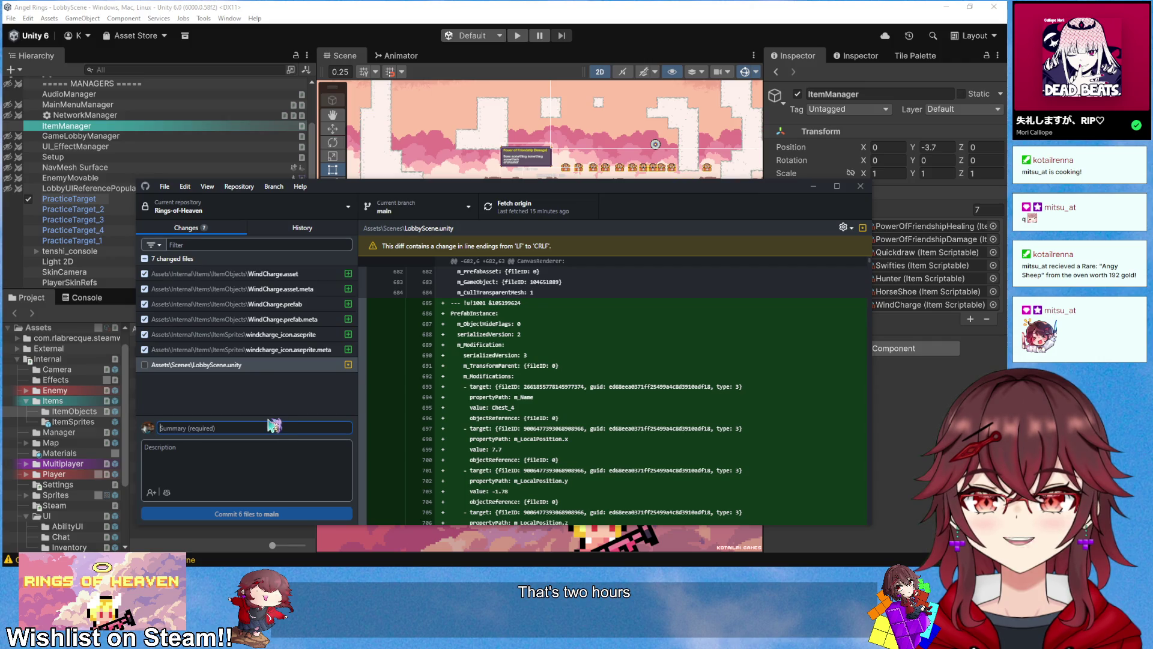
type("added wind charg")
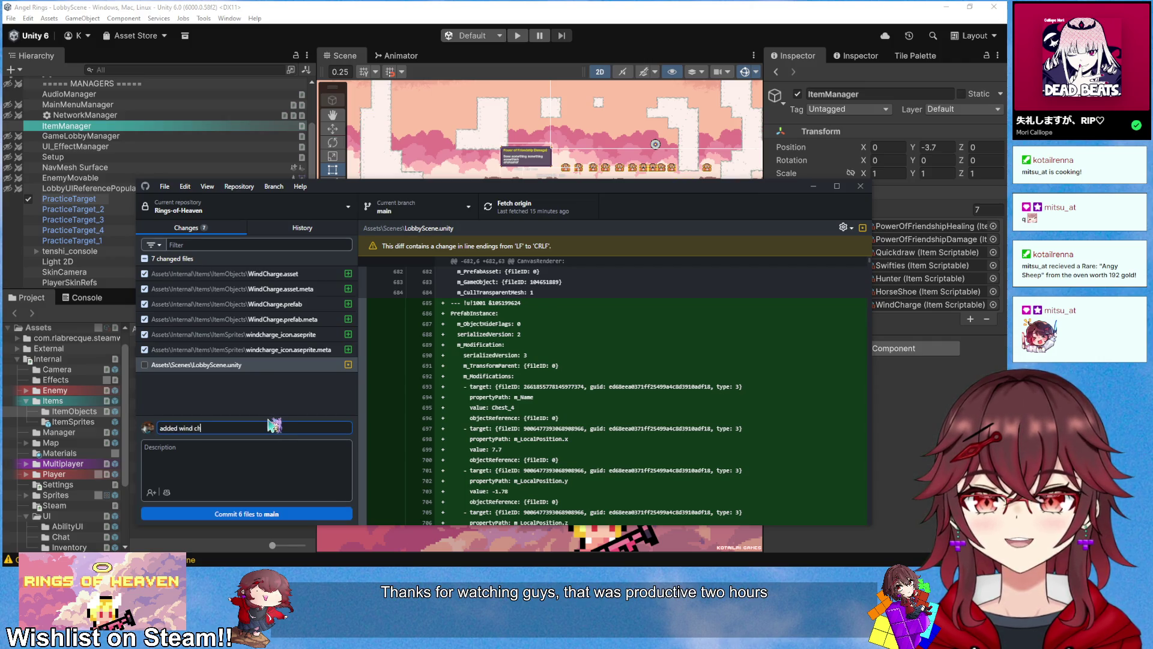
type("e item")
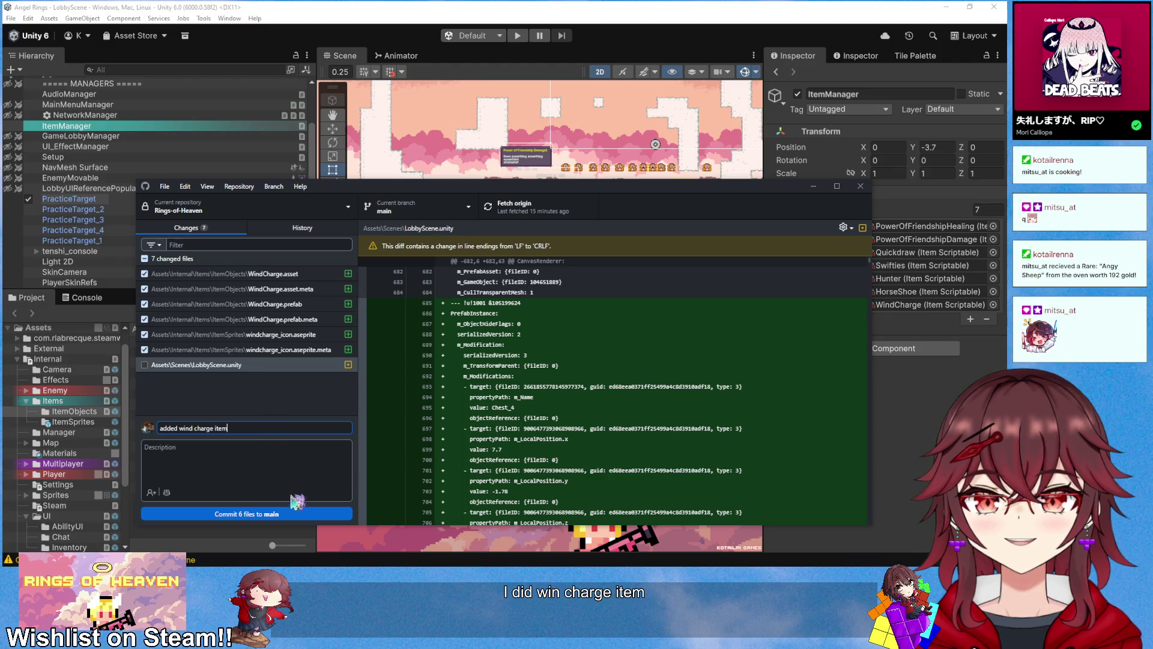
left_click(296, 513)
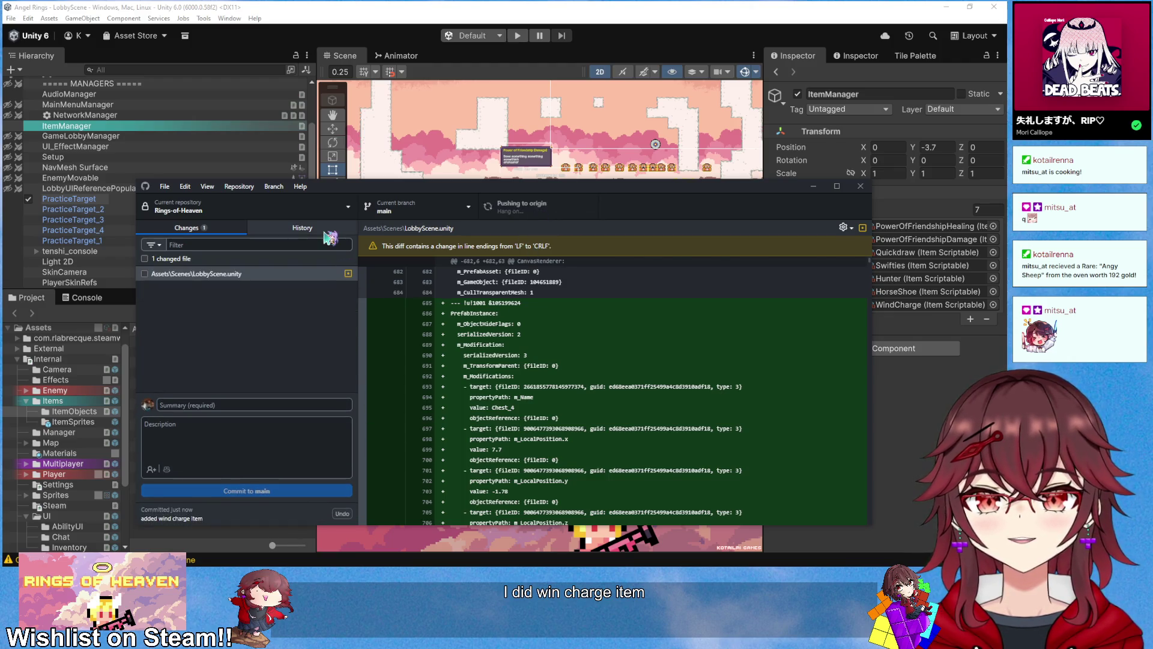
Step: Browse the recent commits in the History view, then minimize GitHub Desktop
left_click(303, 228)
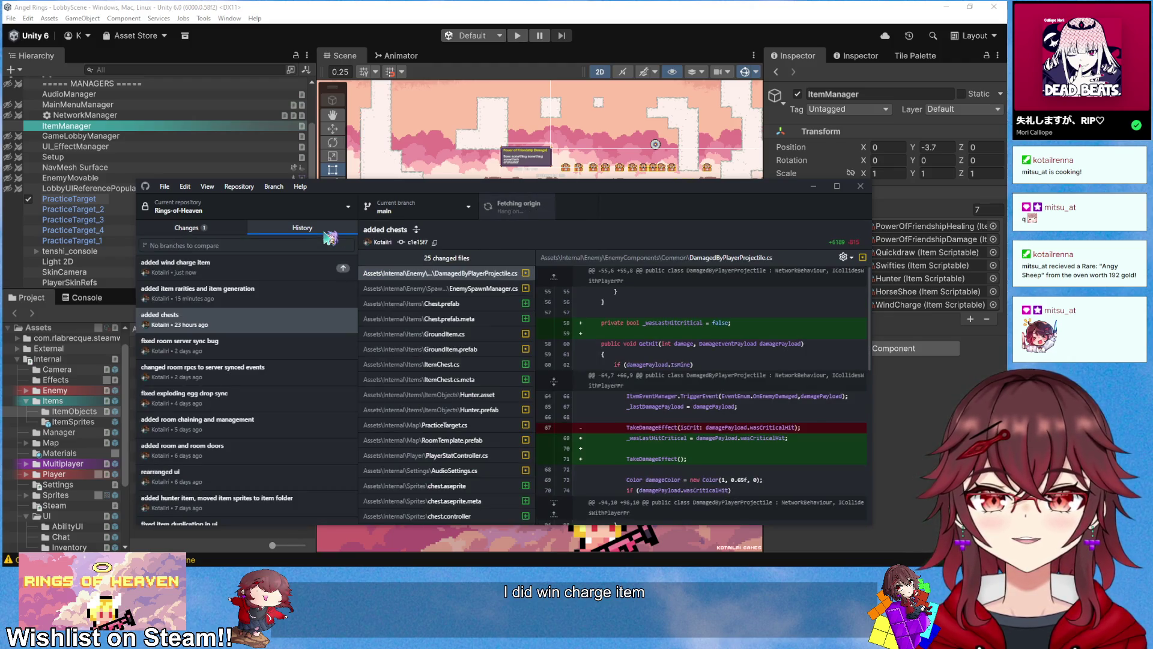
left_click(275, 295)
left_click(271, 315)
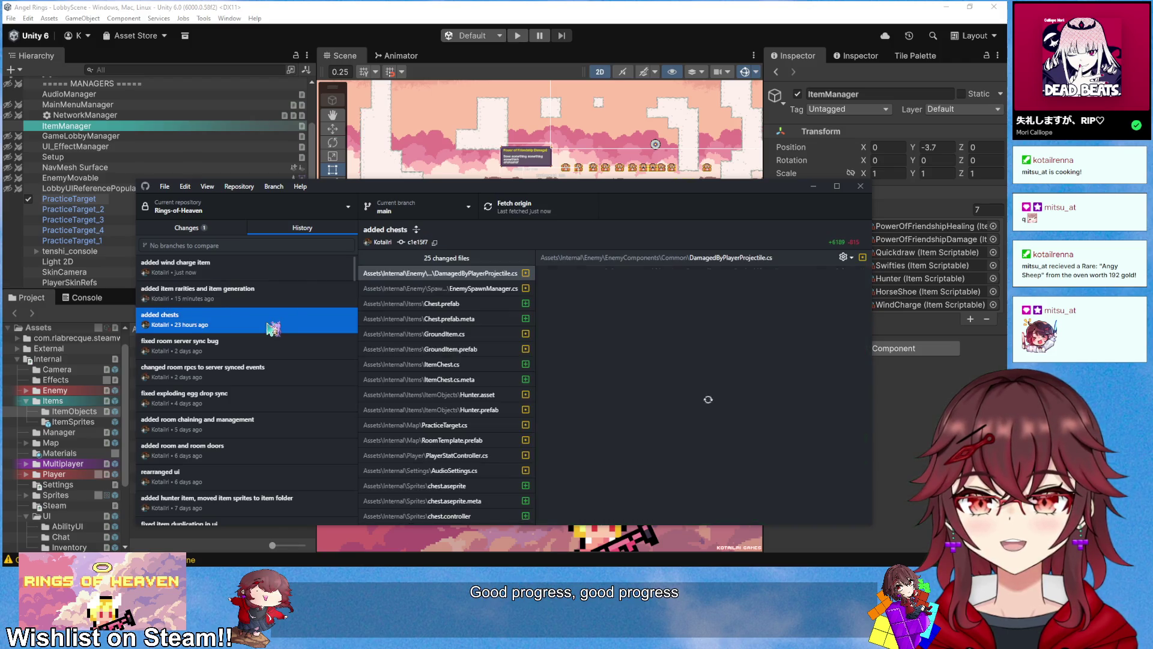
left_click(270, 294)
left_click(257, 270)
left_click(258, 293)
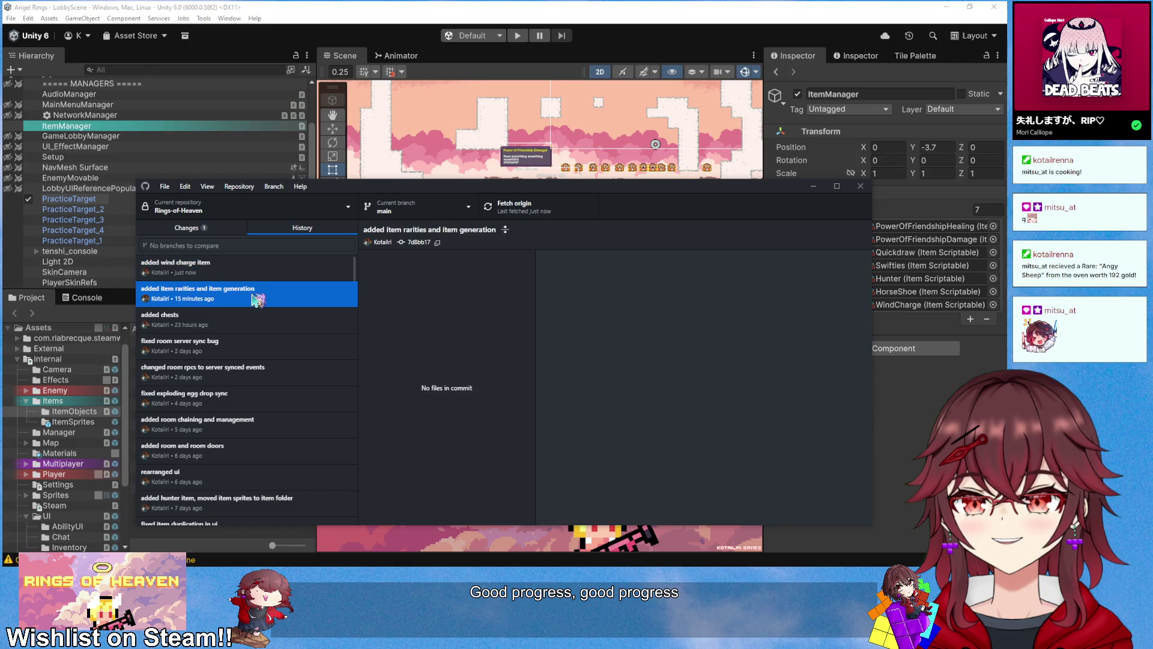
left_click(258, 269)
left_click(813, 187)
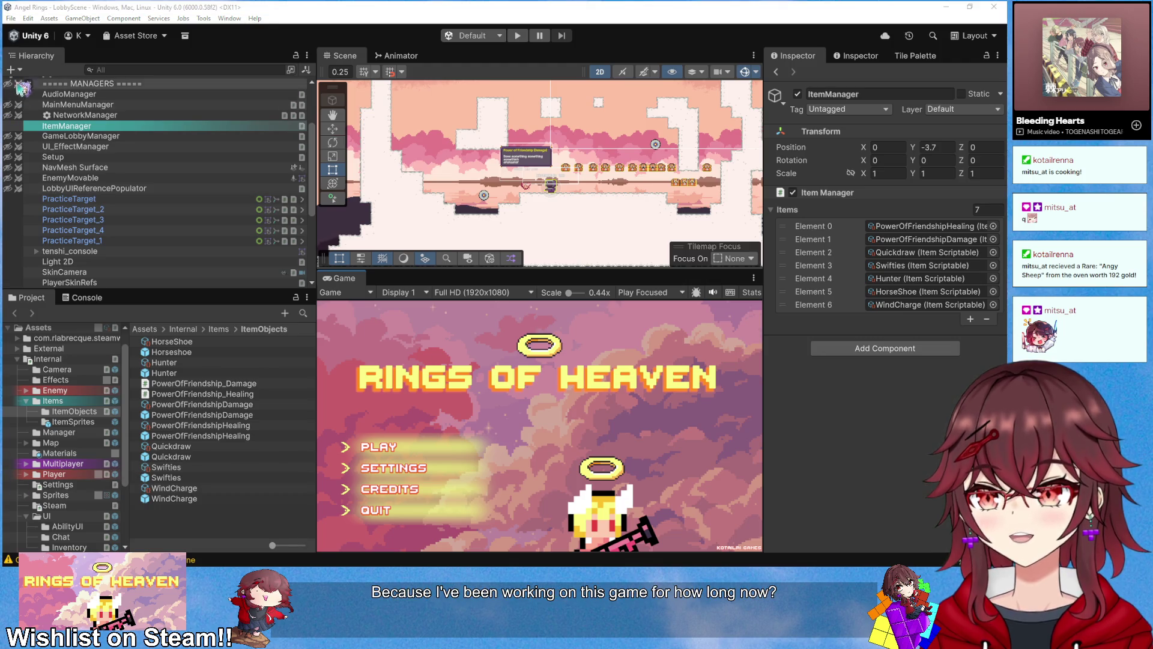
Step: Scroll the GitHub Desktop history down to the Initial commit and view it on GitHub
key("alt+Tab")
left_click(199, 228)
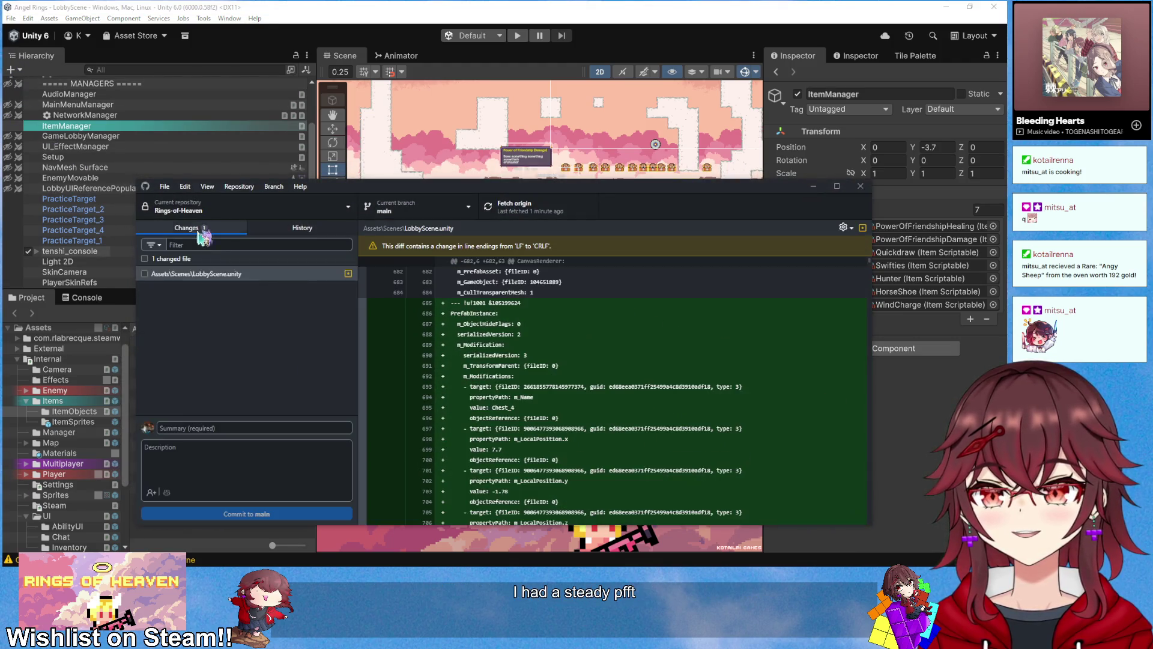
left_click(282, 228)
scroll(286, 312, "down", 15)
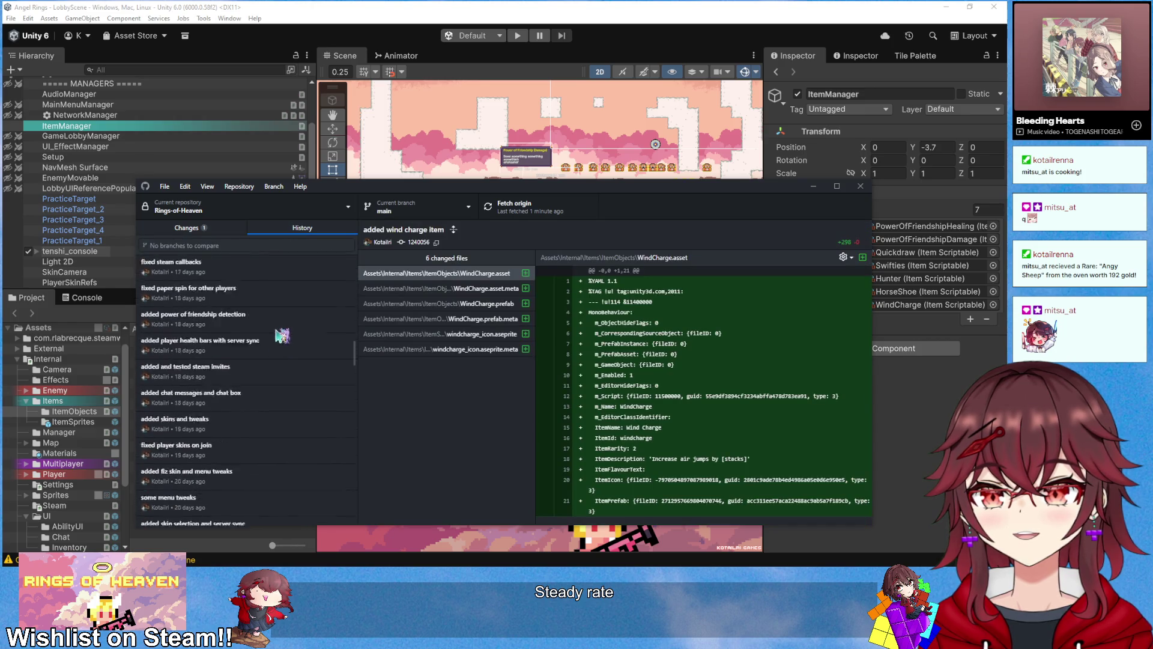
scroll(269, 478, "down", 3)
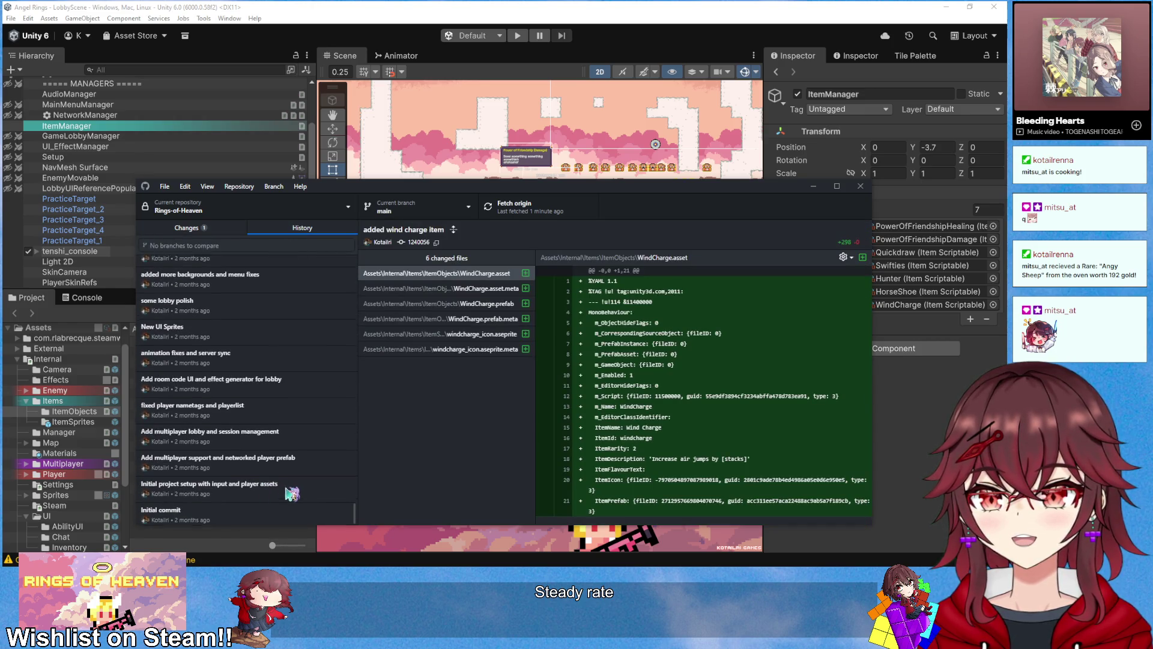
left_click(293, 506)
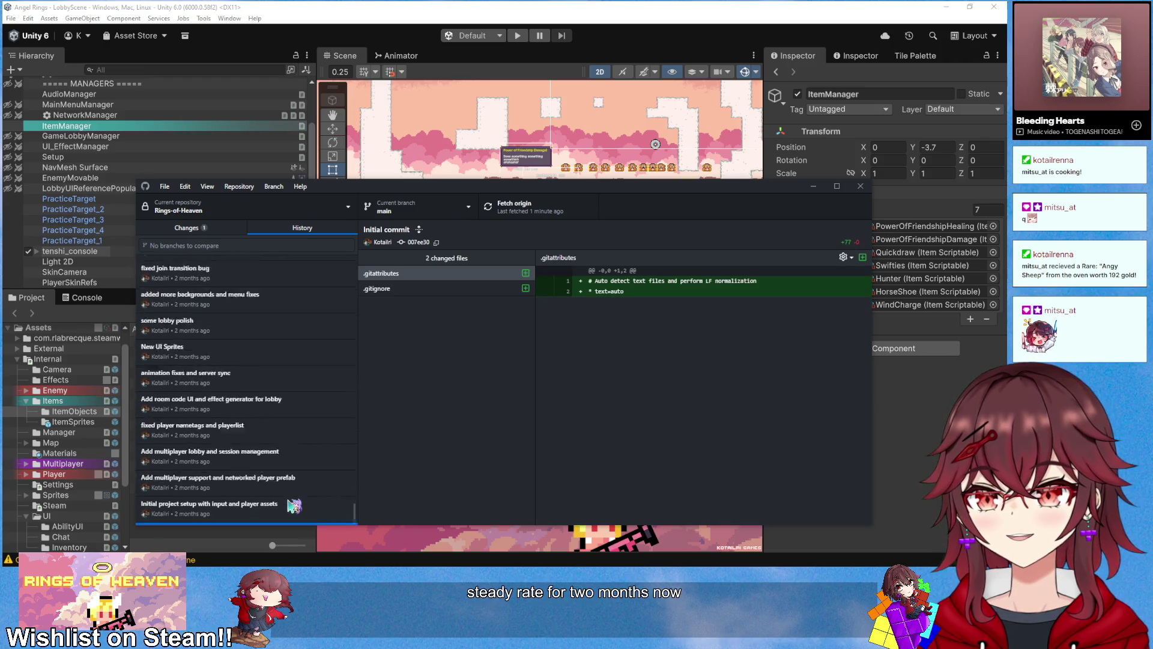
right_click(278, 515)
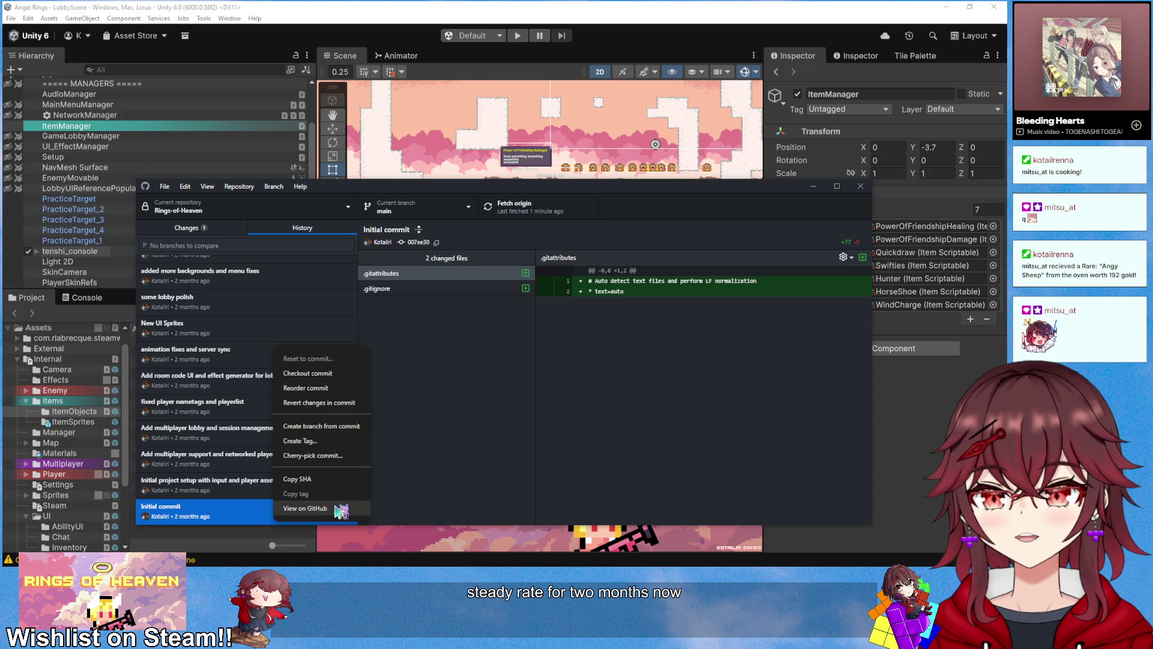
left_click(305, 508)
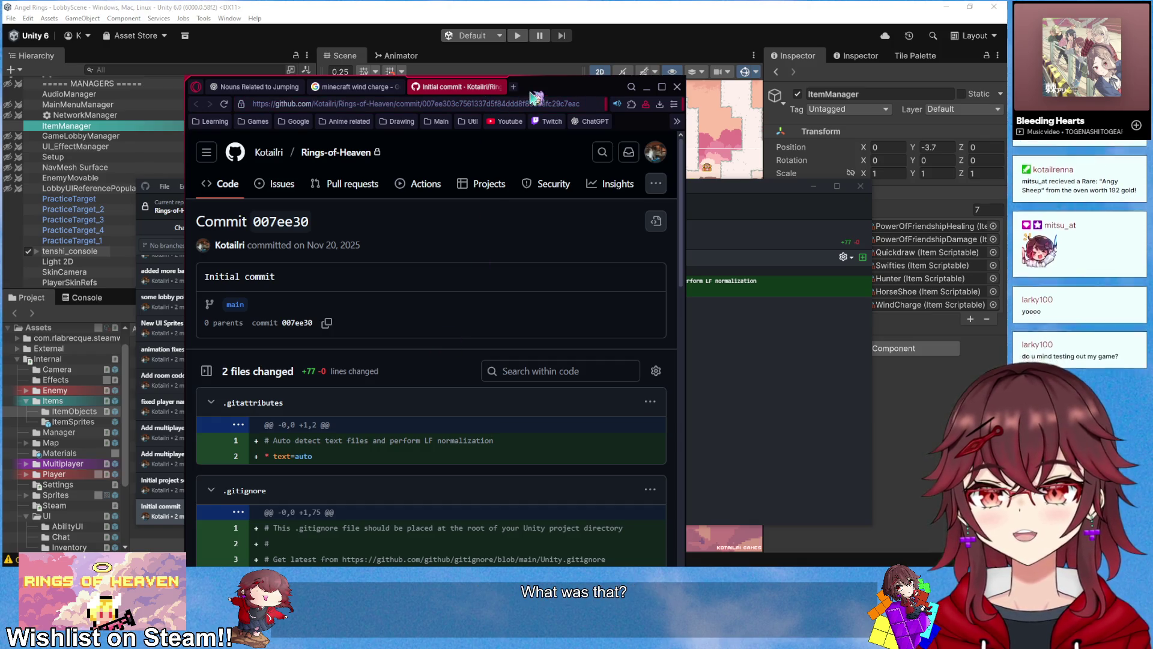
mouse_move(536, 95)
left_mouse_down()
mouse_move(673, 111)
mouse_move(660, 113)
left_mouse_up()
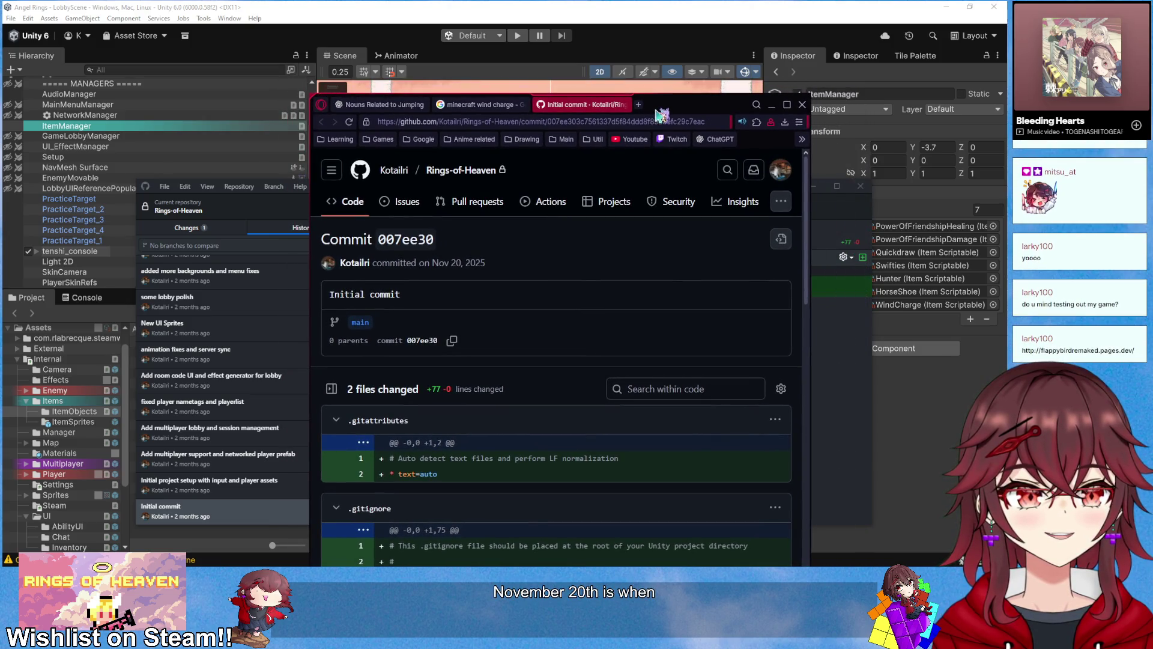